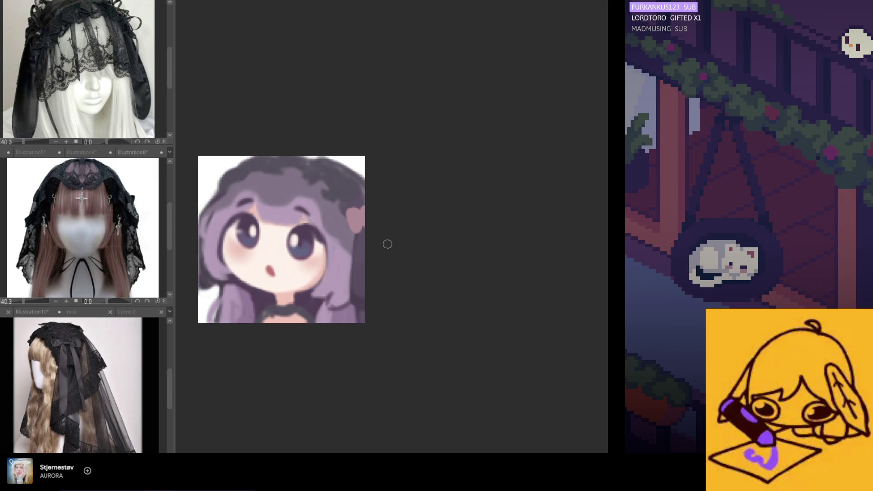
- Undo and redo the last hair shading stroke to compare the result
scroll(303, 233, down, 2)
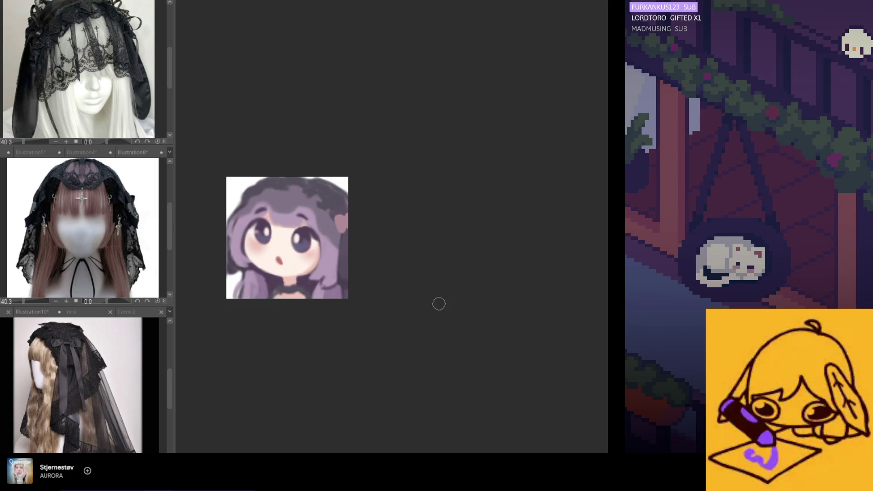
key(ctrl+z)
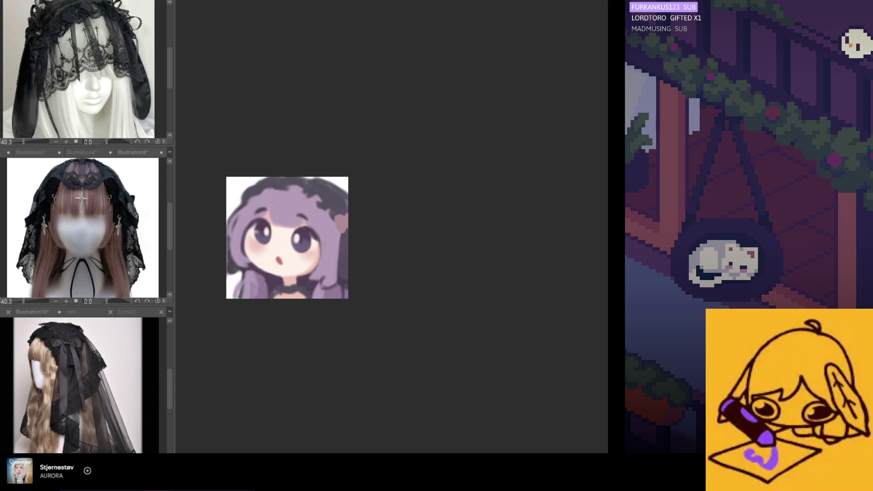
key(ctrl+y)
scroll(222, 208, up, 1)
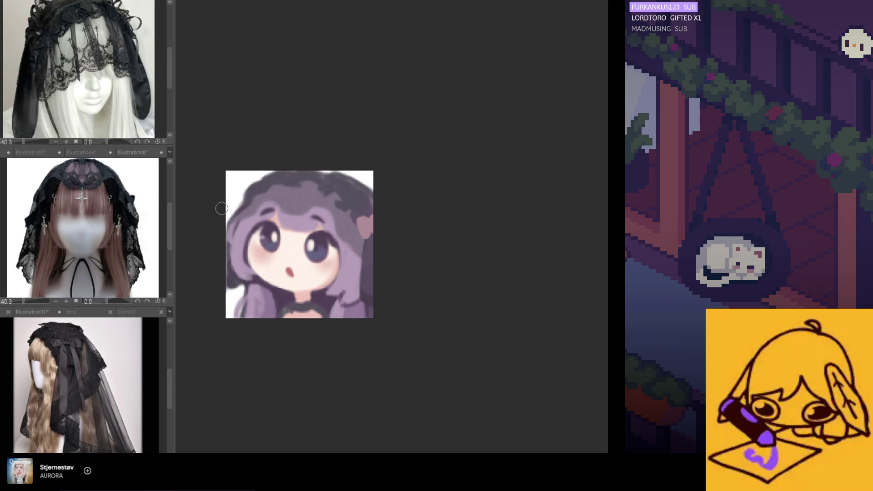
scroll(244, 226, up, 1)
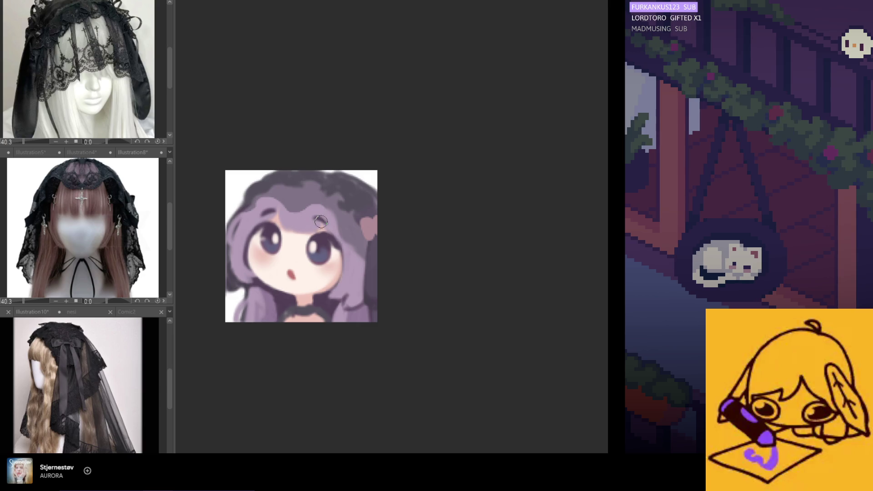
scroll(307, 229, down, 4)
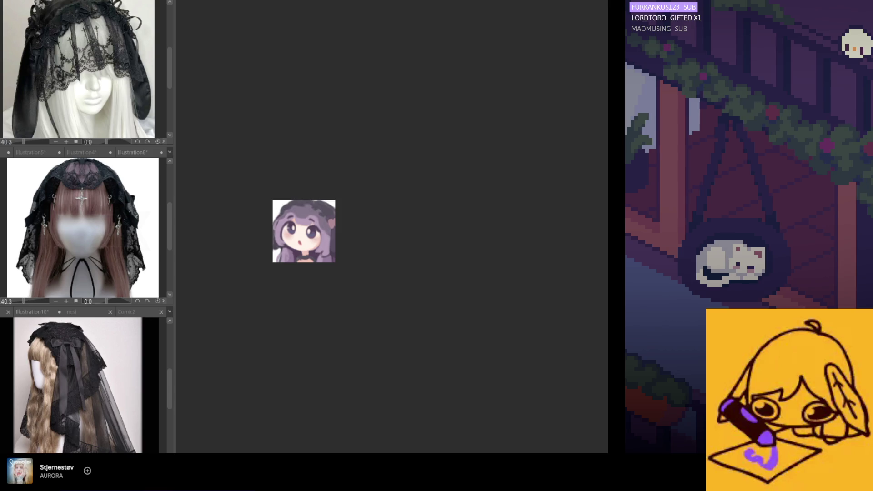
scroll(316, 267, up, 3)
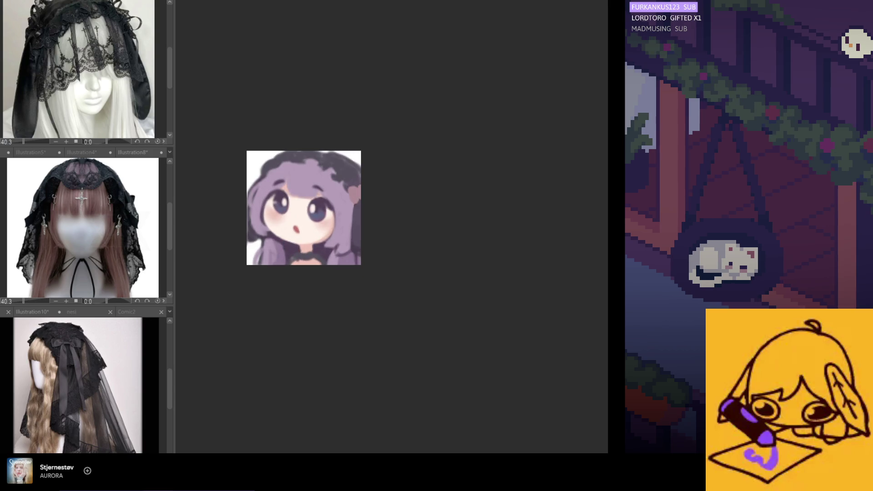
scroll(333, 259, down, 1)
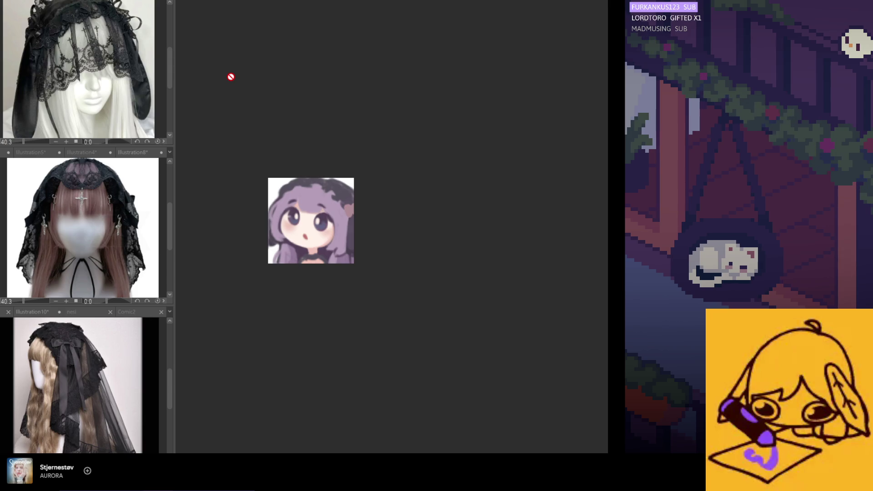
scroll(268, 231, up, 3)
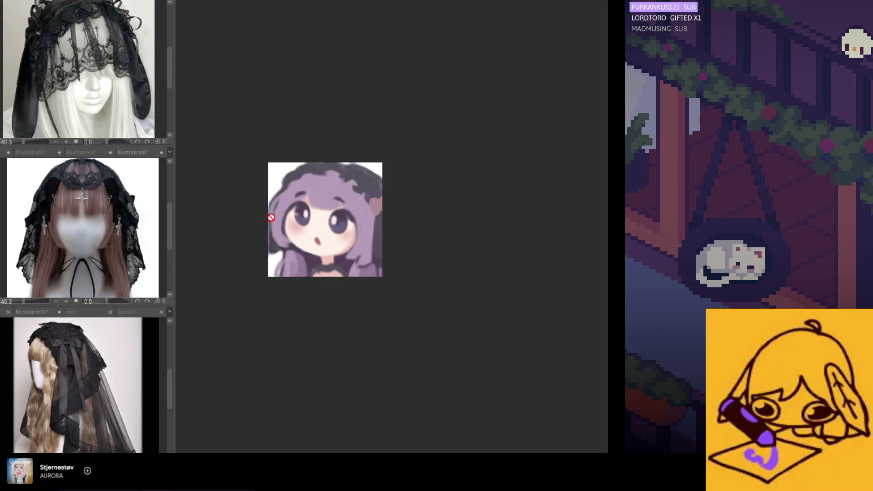
scroll(266, 190, down, 1)
scroll(266, 190, down, 1)
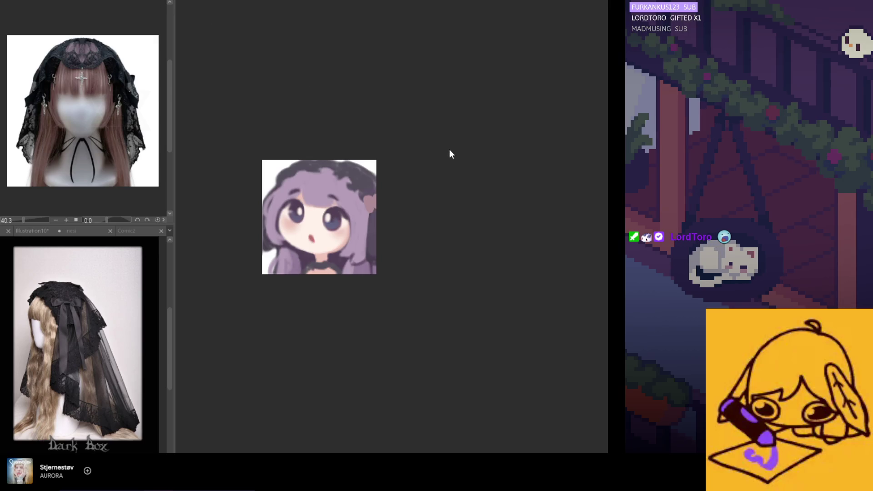
- Show the Comic2 pages and cycle through the open nesi, Comic3 and Comic2 documents
click(90, 233)
click(132, 232)
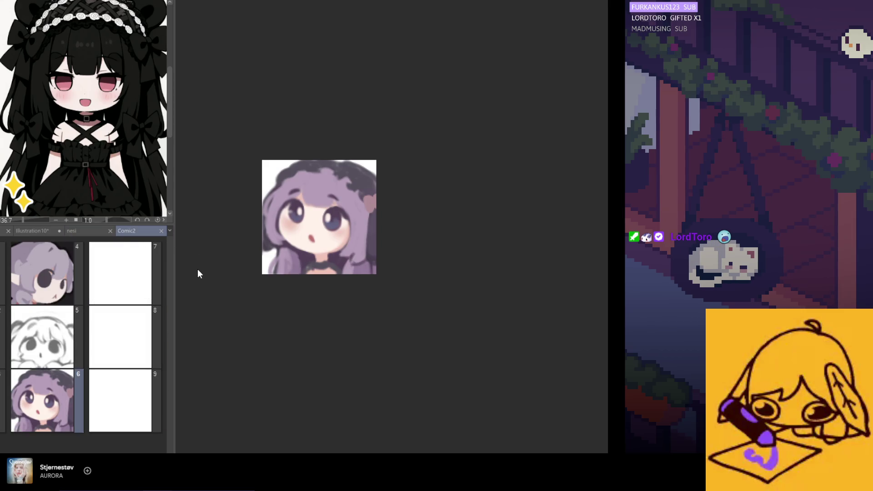
key(ctrl+shift+Tab)
key(ctrl+Tab)
key(ctrl+Tab)
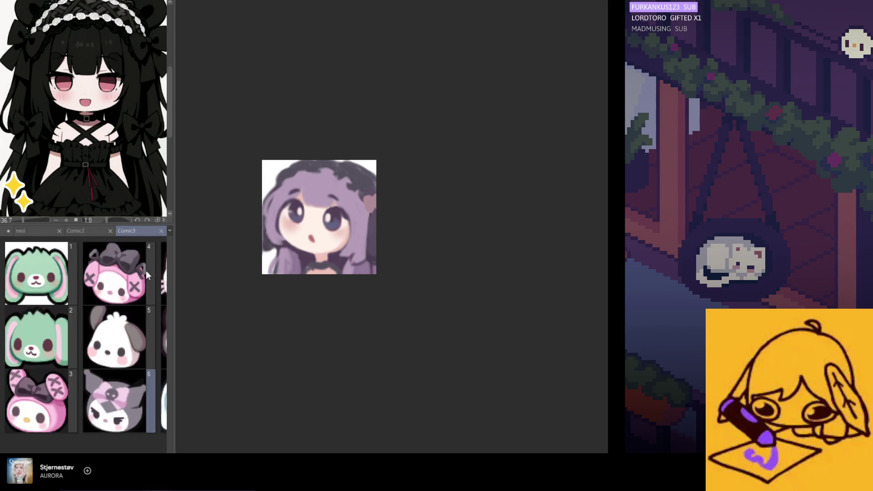
key(ctrl+shift+Tab)
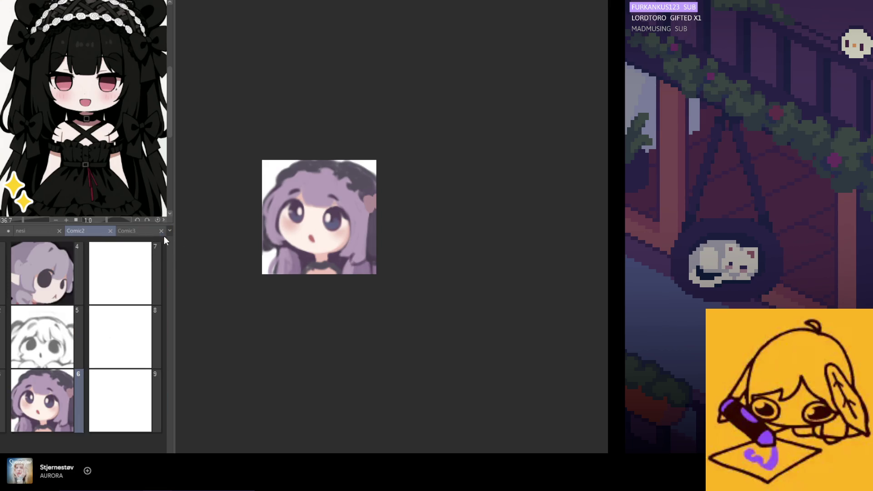
key(ctrl+shift+Tab)
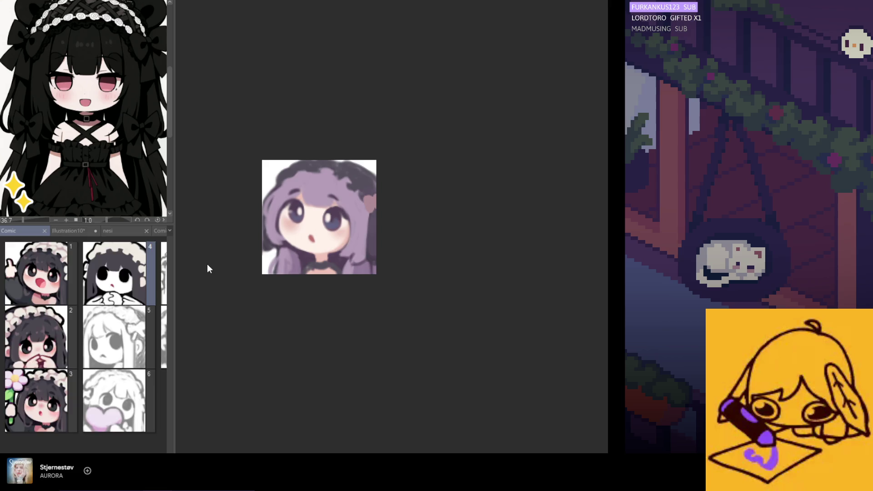
key(ctrl+shift+Tab)
- Close the veil reference document and switch to the Comic document's maid pages
click(88, 231)
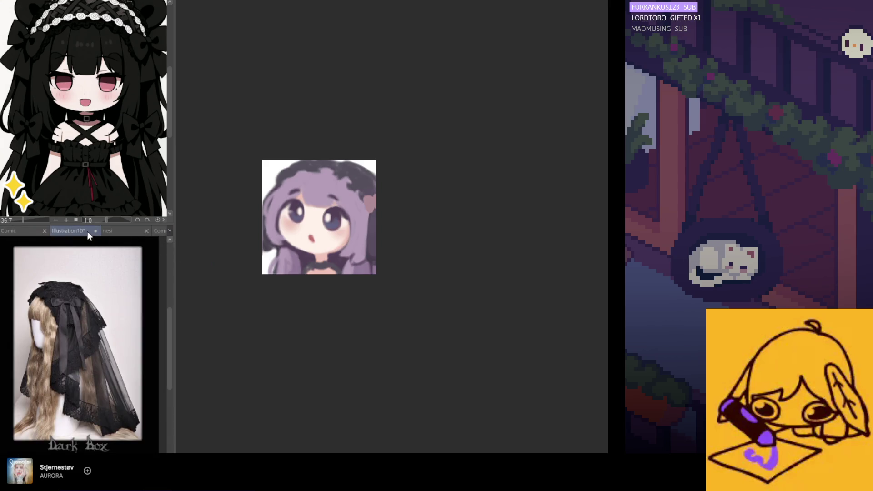
click(98, 230)
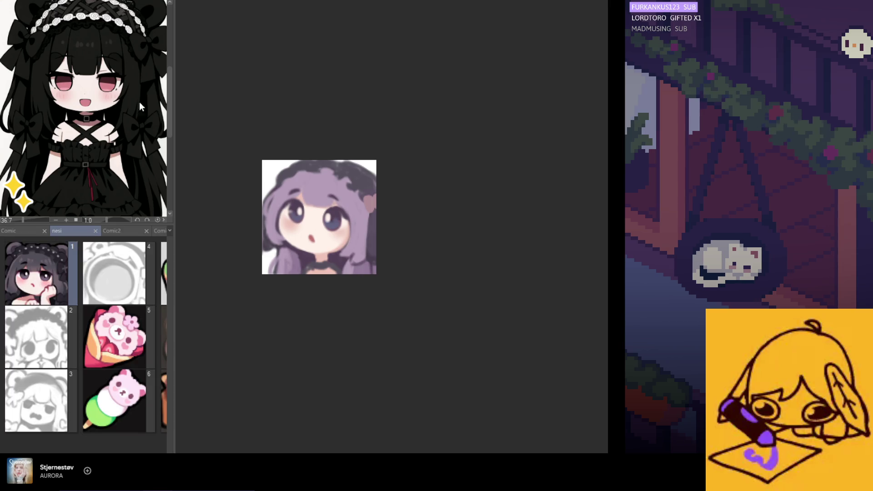
scroll(322, 232, down, 2)
scroll(322, 232, up, 3)
scroll(322, 232, up, 3)
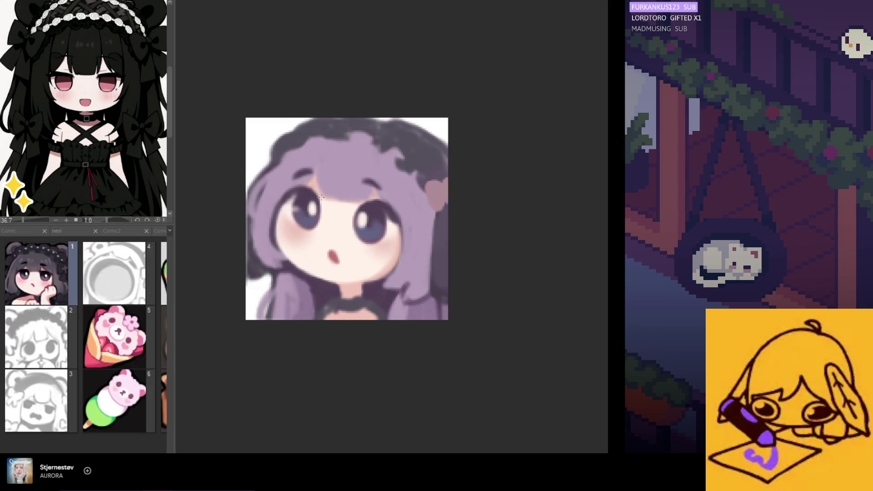
scroll(325, 233, down, 5)
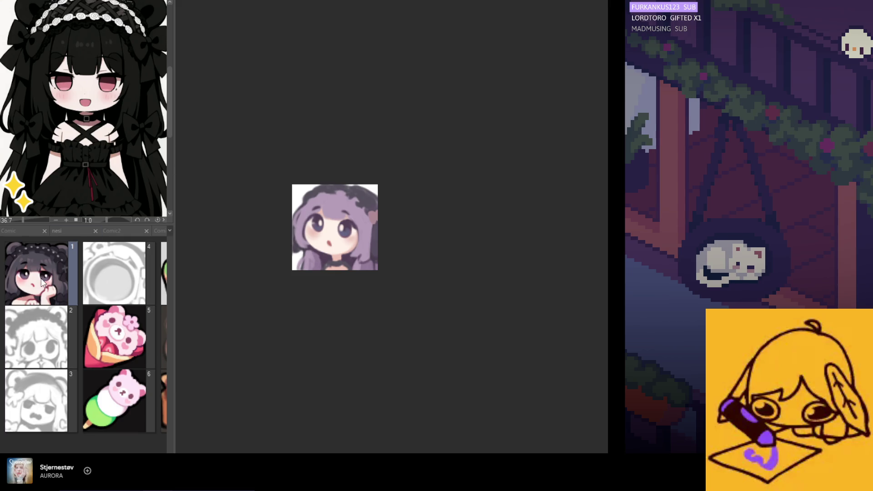
click(23, 230)
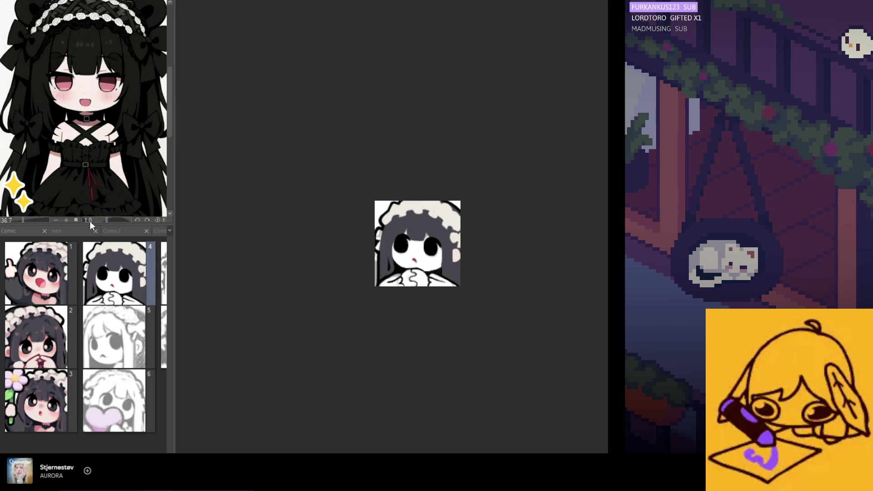
- Make the page list taller and one column wide, then open page 2
drag(91, 223, 91, 77)
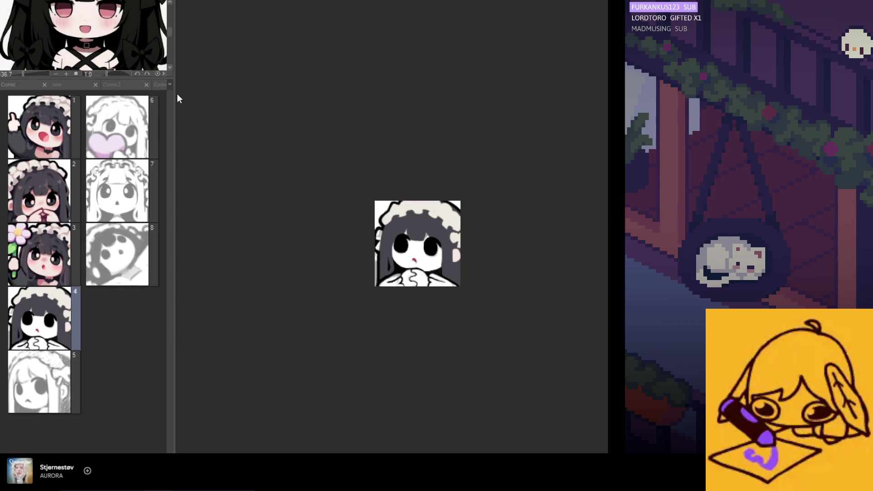
drag(172, 94, 87, 93)
double_click(41, 171)
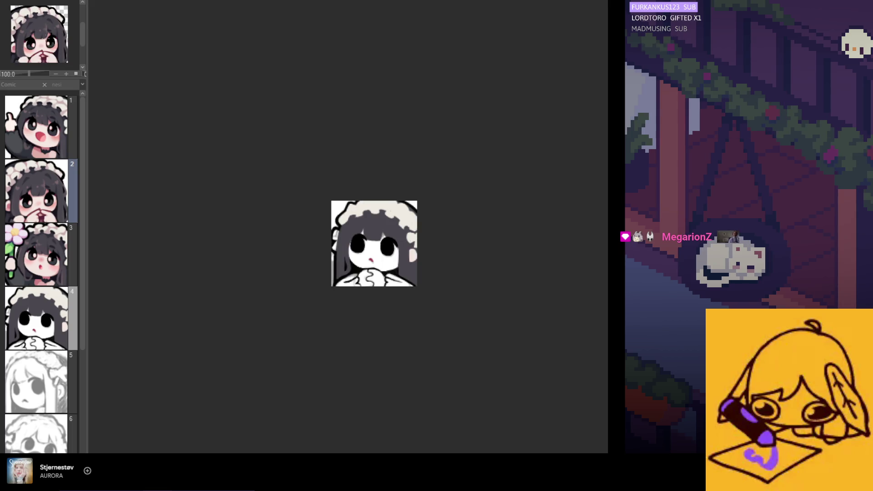
- Enlarge the Navigator preview and widen the navigator and page panels
click(48, 74)
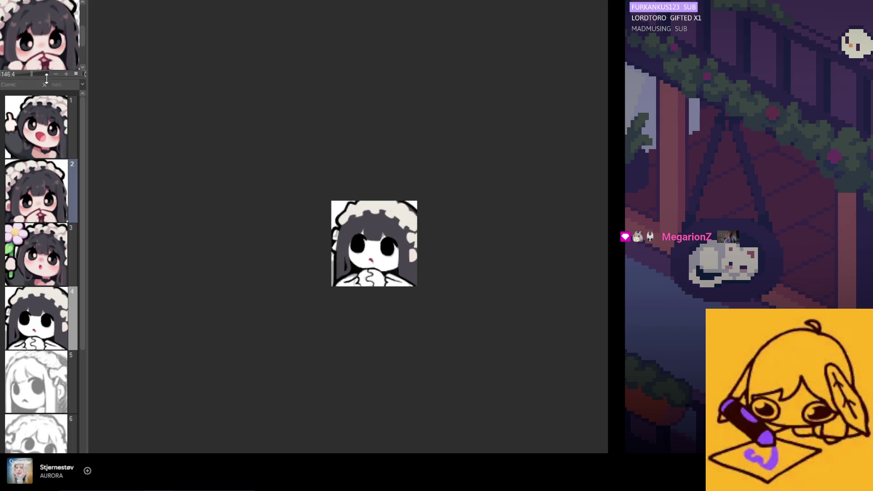
drag(46, 78, 47, 153)
drag(86, 104, 98, 104)
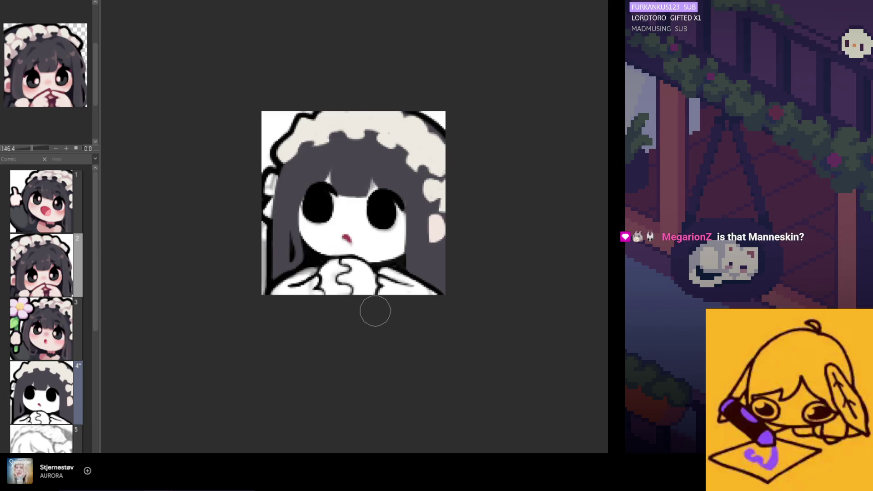
scroll(386, 305, up, 1)
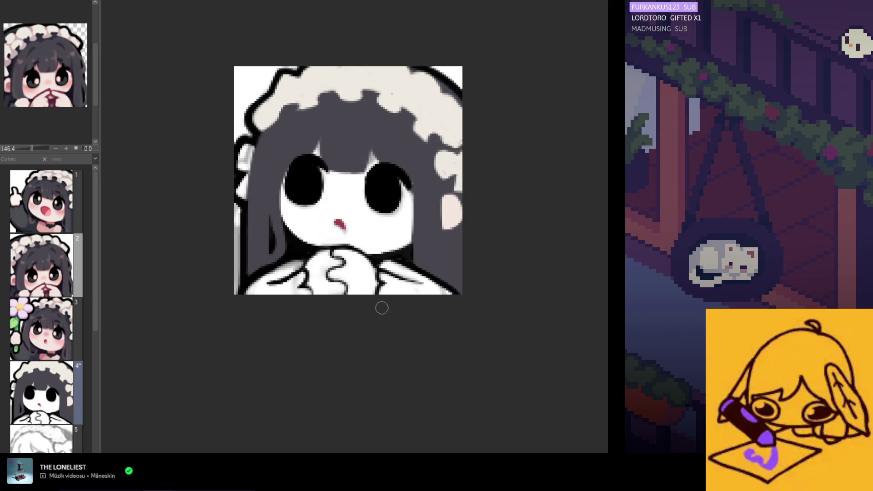
key(ctrl+z)
key(ctrl+y)
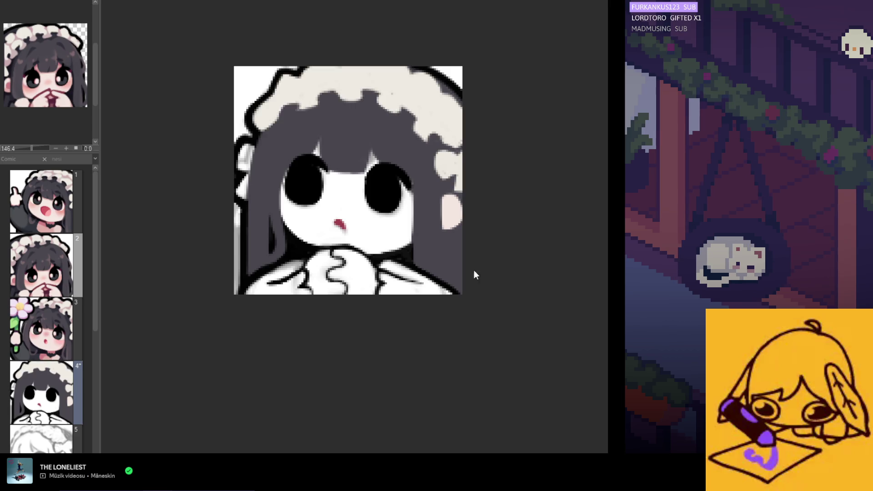
scroll(300, 182, up, 1)
scroll(346, 214, down, 1)
scroll(386, 234, up, 1)
key(ctrl+z)
key(ctrl+y)
key(ctrl+z)
key(ctrl+y)
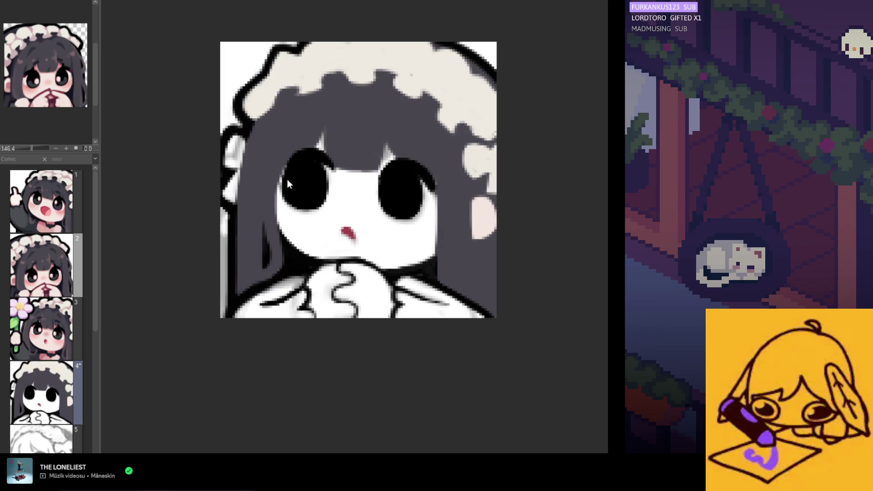
click(41, 263)
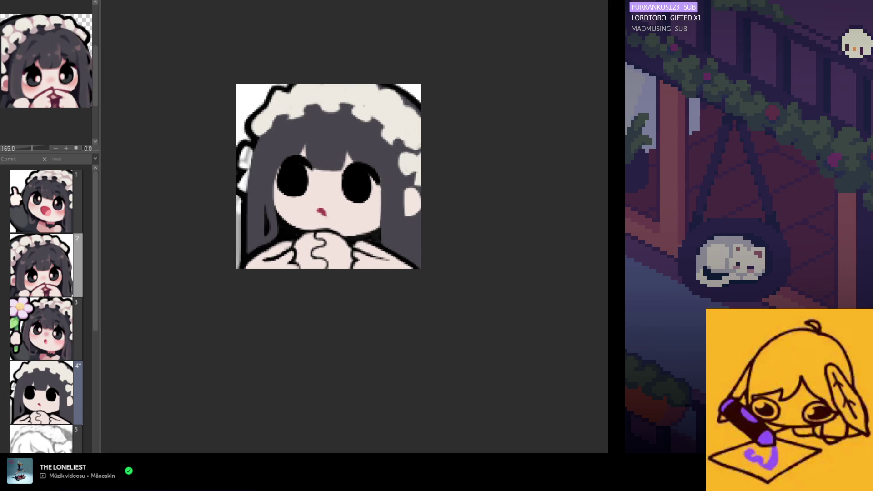
scroll(252, 166, up, 2)
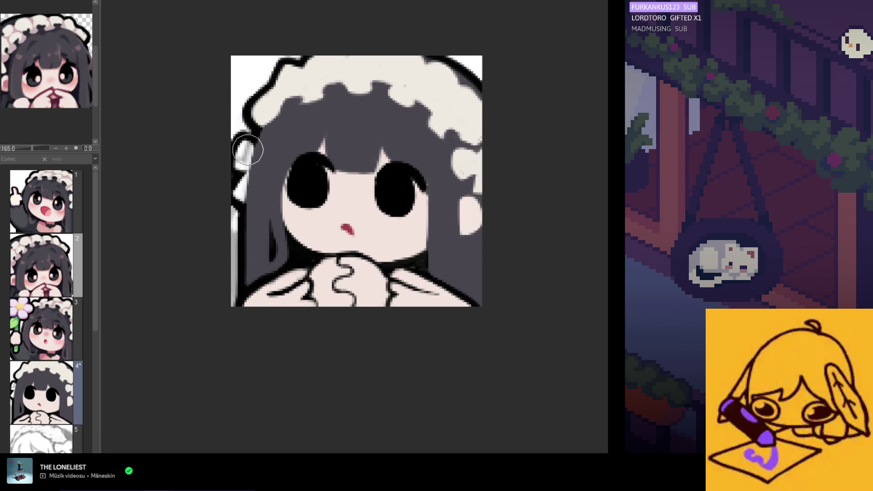
scroll(242, 195, down, 5)
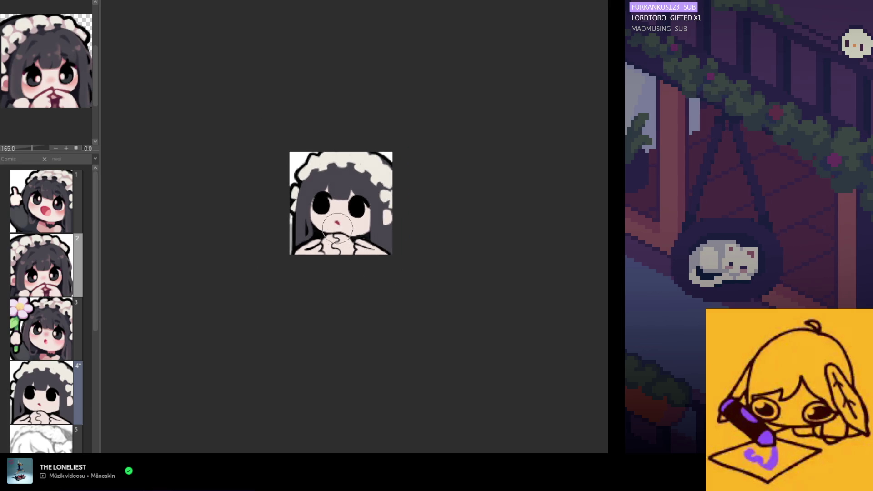
scroll(340, 223, up, 1)
scroll(299, 204, up, 4)
scroll(289, 198, down, 3)
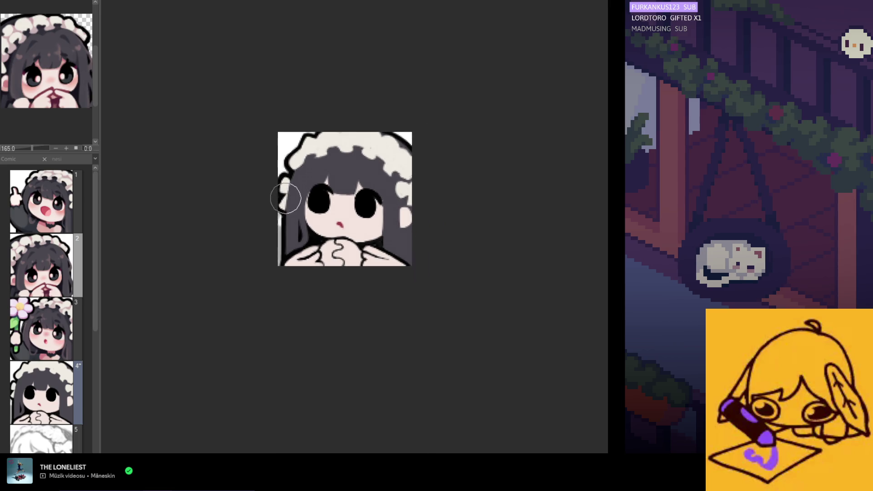
scroll(273, 173, up, 2)
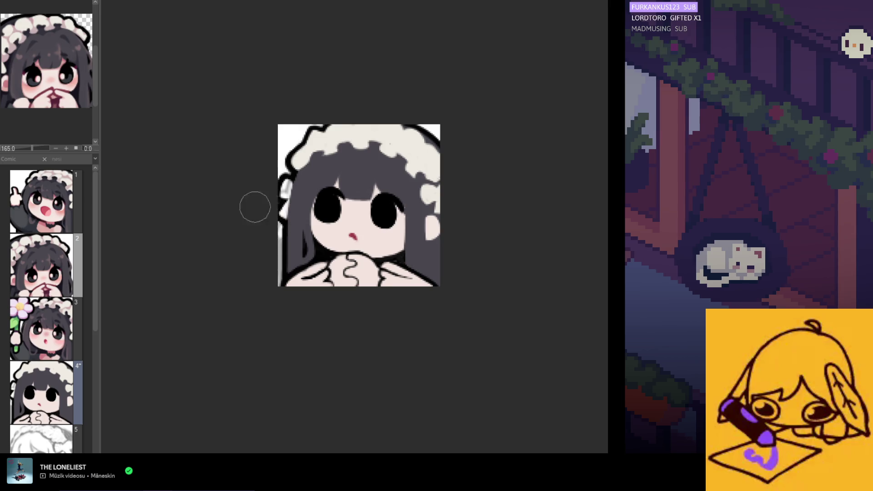
scroll(268, 207, down, 2)
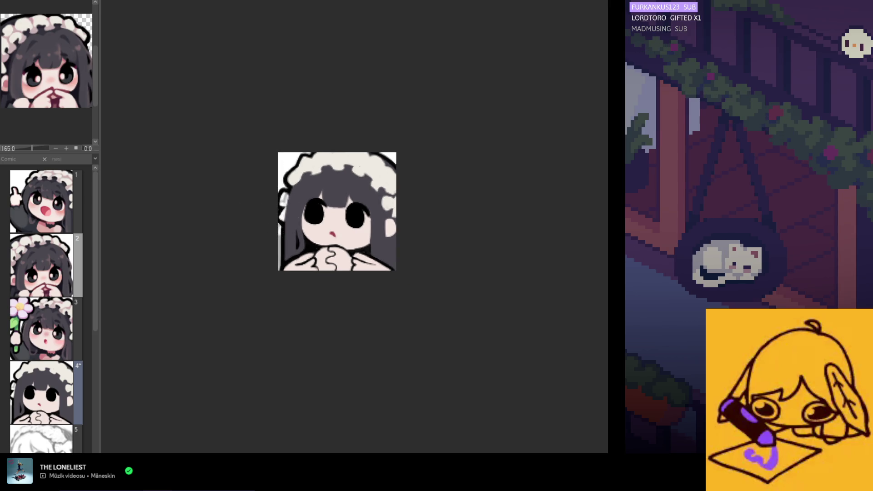
scroll(257, 188, up, 3)
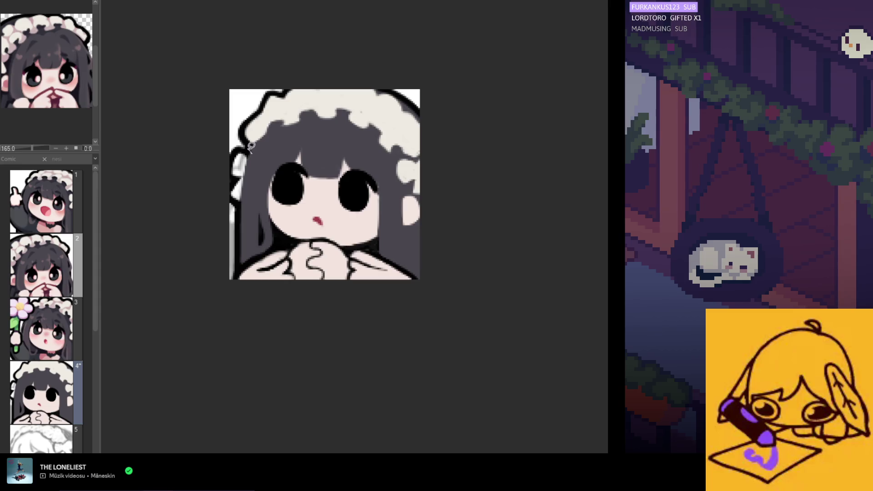
mouse_move(219, 148)
mouse_down()
mouse_move(239, 214)
mouse_move(251, 146)
mouse_up()
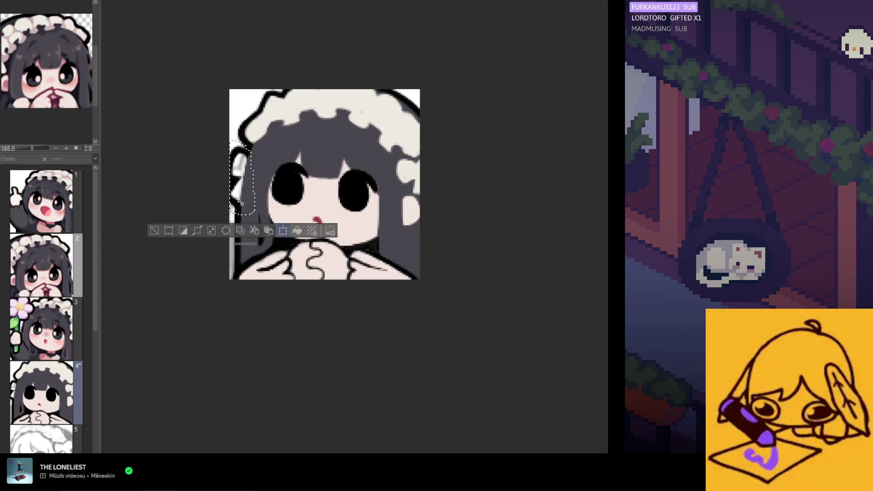
- Move the selected hair piece upward with a transform and deselect it
key(ctrl+t)
drag(250, 208, 242, 192)
key(Return)
key(ctrl+d)
- Reselect the left hair strand, then lift, reshape and tilt it with a committed transform
drag(248, 141, 234, 143)
key(ctrl+t)
drag(239, 200, 240, 192)
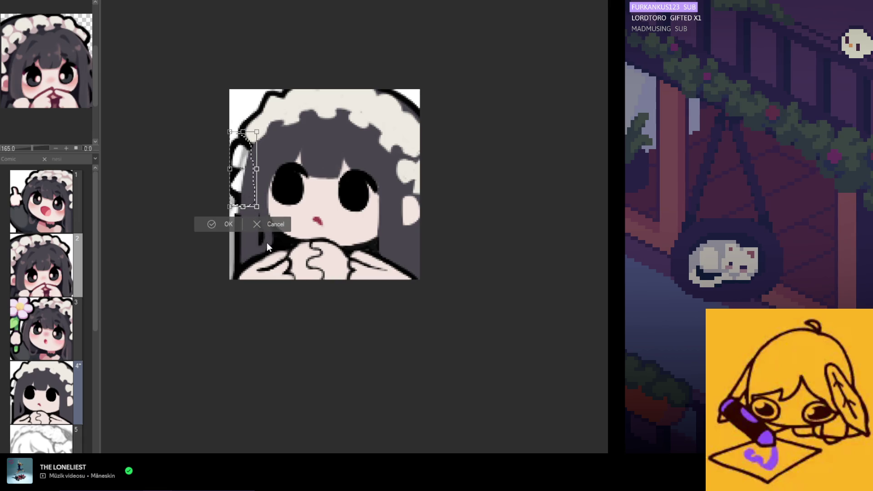
drag(232, 146, 229, 138)
mouse_move(267, 213)
mouse_down()
mouse_move(273, 202)
mouse_move(268, 212)
mouse_up()
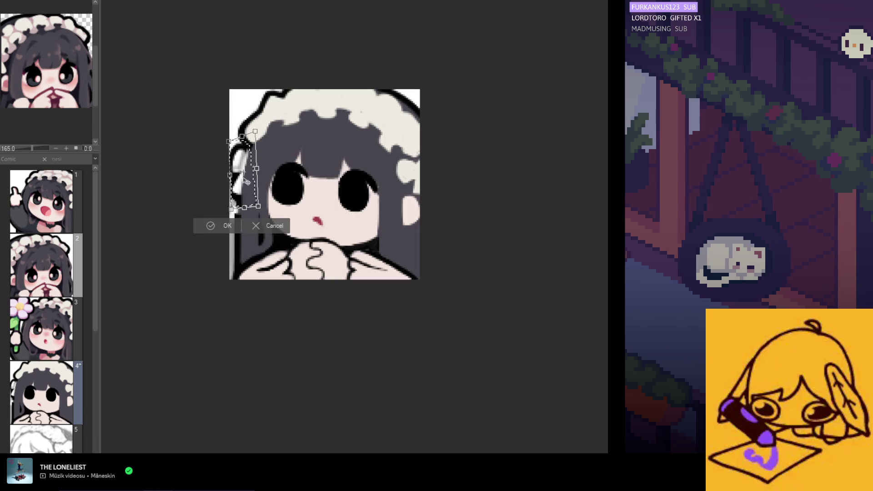
drag(247, 182, 247, 179)
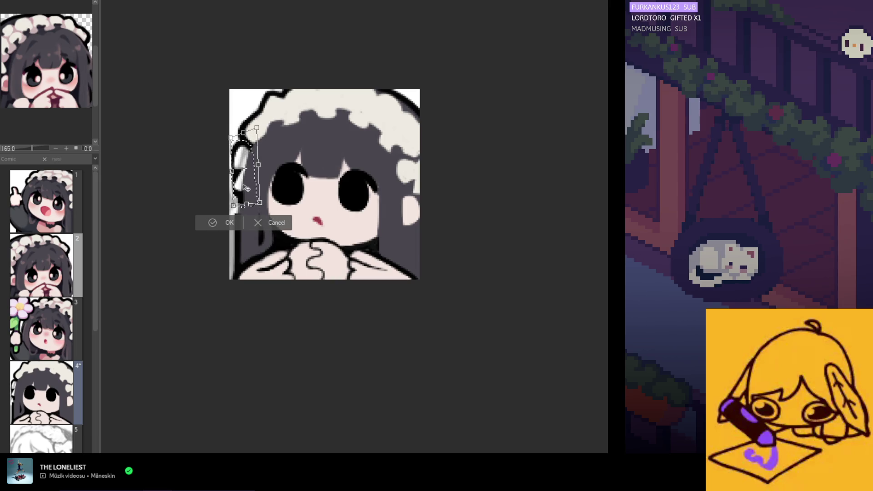
key(Return)
scroll(285, 138, up, 2)
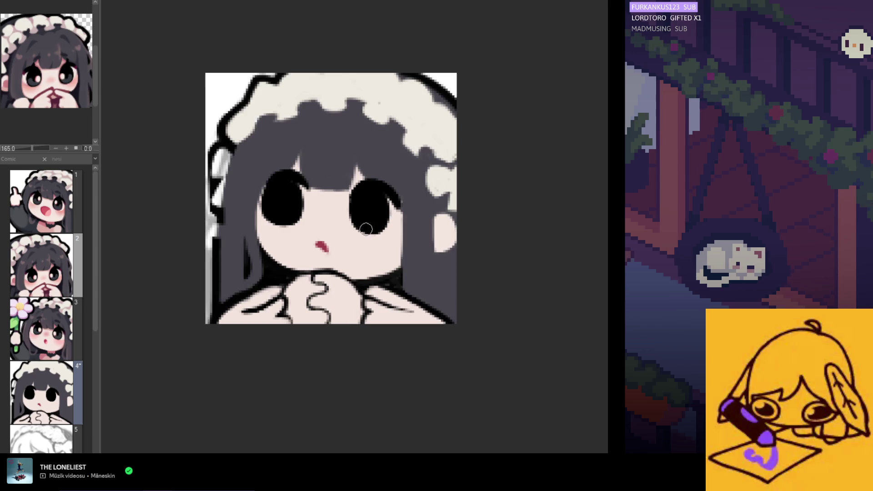
- Outline the left hair edge in black and fill it with dark hair paint
mouse_move(218, 141)
mouse_down()
mouse_move(210, 172)
mouse_move(221, 177)
mouse_up()
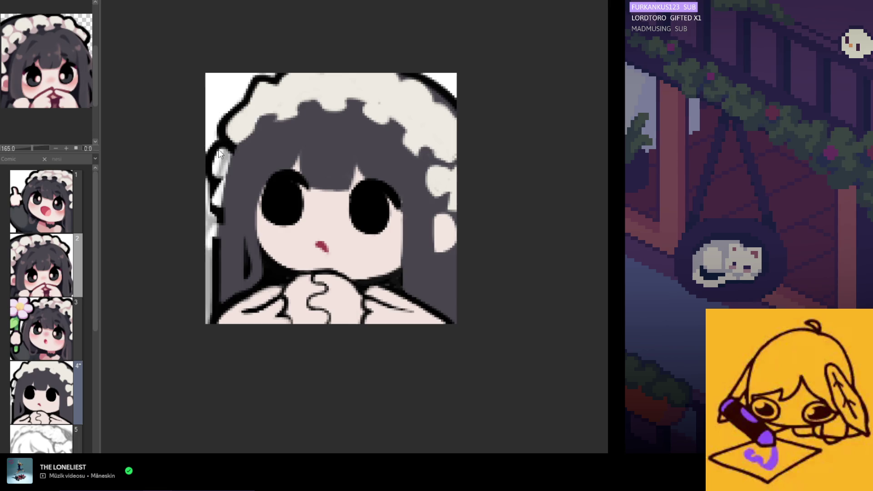
drag(218, 141, 213, 259)
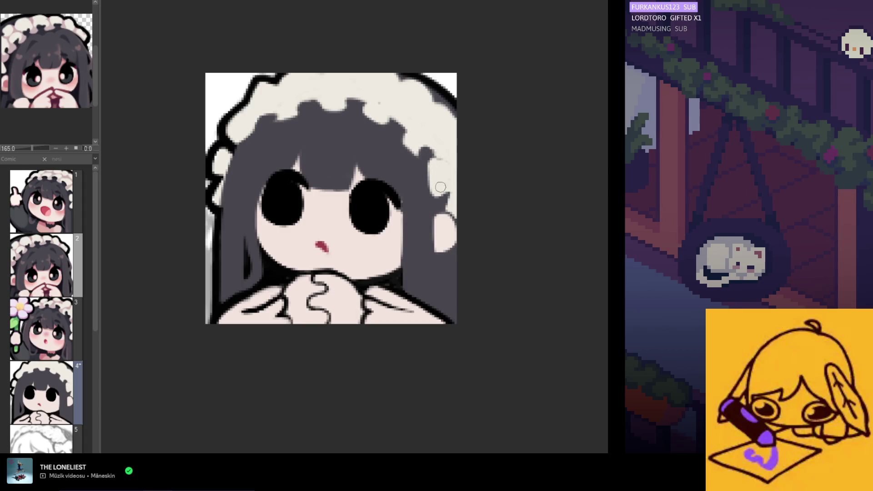
- Paint light cream strokes down the right hair edge, then undo the last stroke
drag(434, 174, 444, 190)
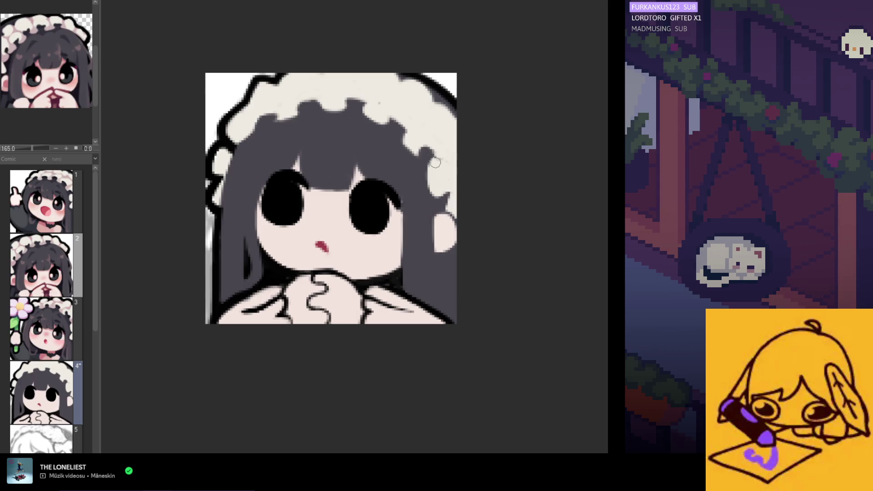
mouse_move(432, 182)
mouse_down()
mouse_move(431, 200)
mouse_move(438, 195)
mouse_up()
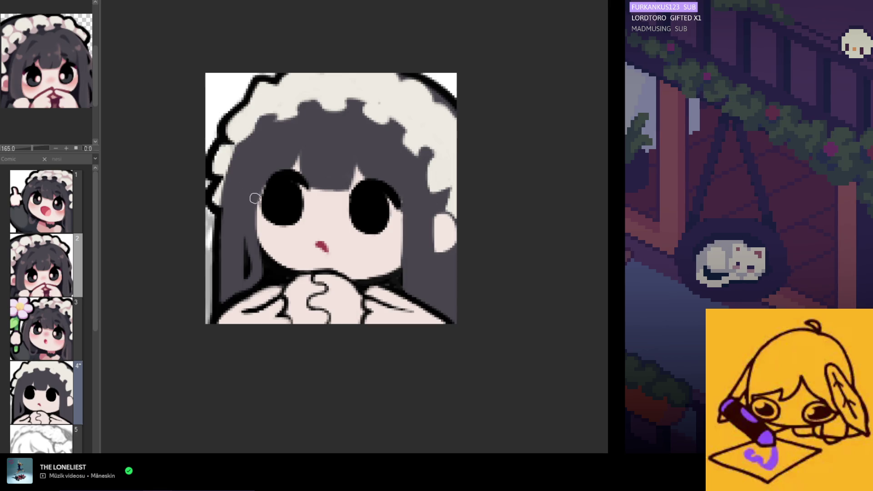
scroll(245, 184, down, 5)
scroll(281, 217, up, 5)
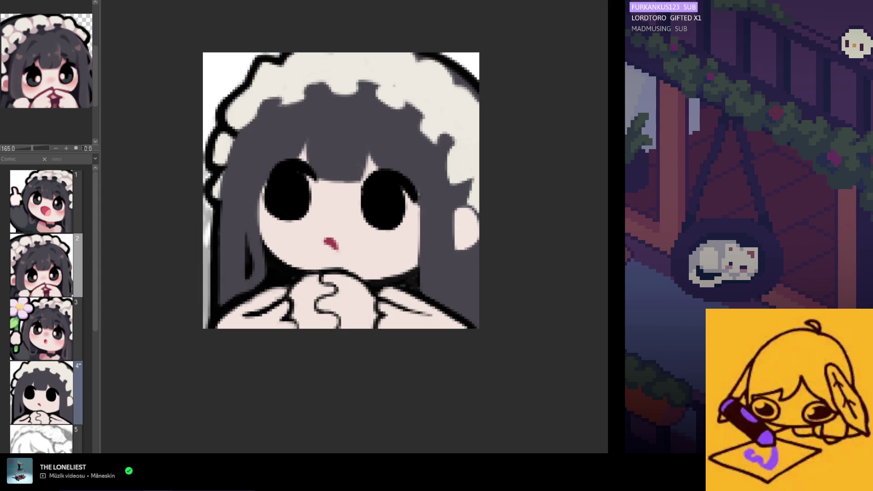
key(ctrl+z)
- Restore the stroke, draw light separation lines in the bangs, and darken the right eye's outer edge
key(ctrl+y)
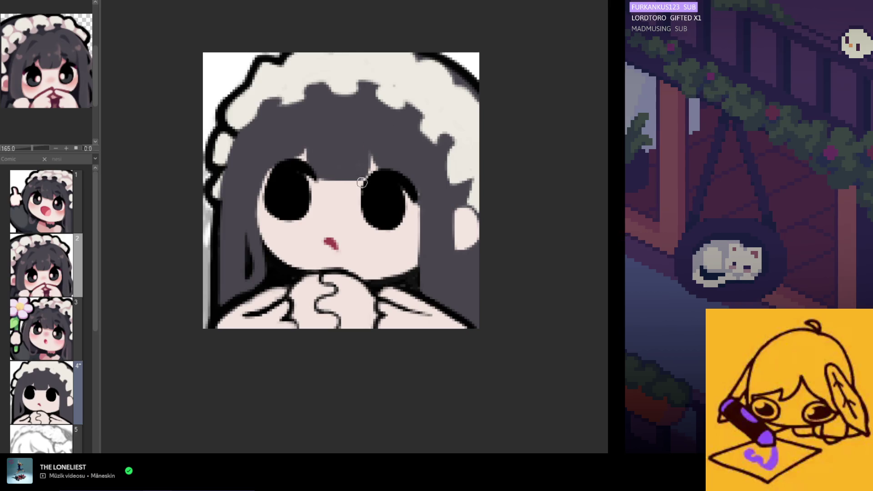
mouse_move(370, 175)
mouse_down()
mouse_move(367, 138)
mouse_move(379, 147)
mouse_move(373, 159)
mouse_up()
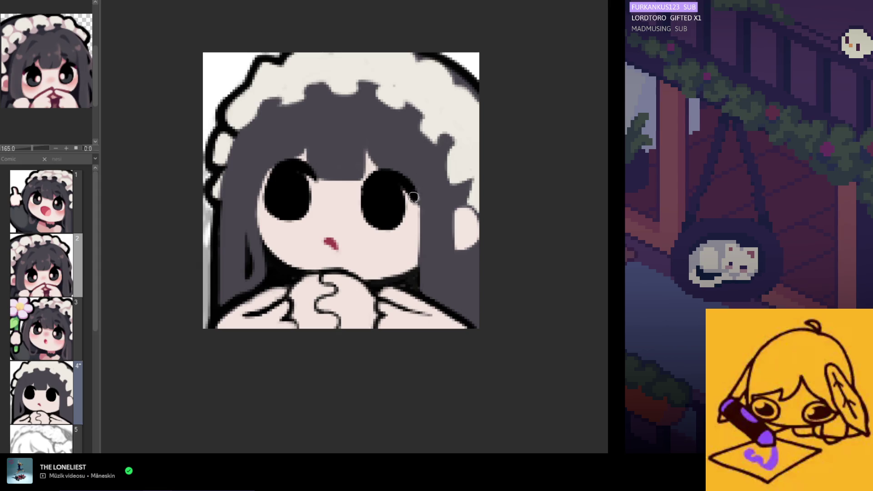
drag(413, 193, 417, 212)
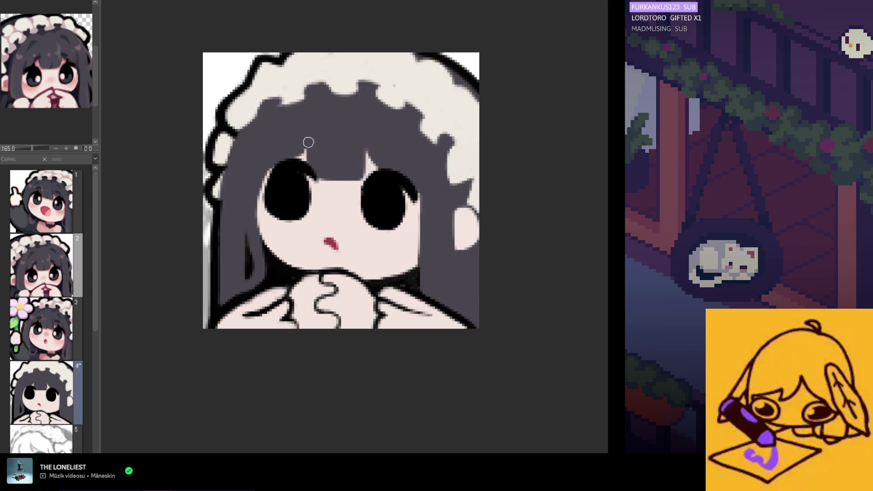
drag(312, 142, 311, 159)
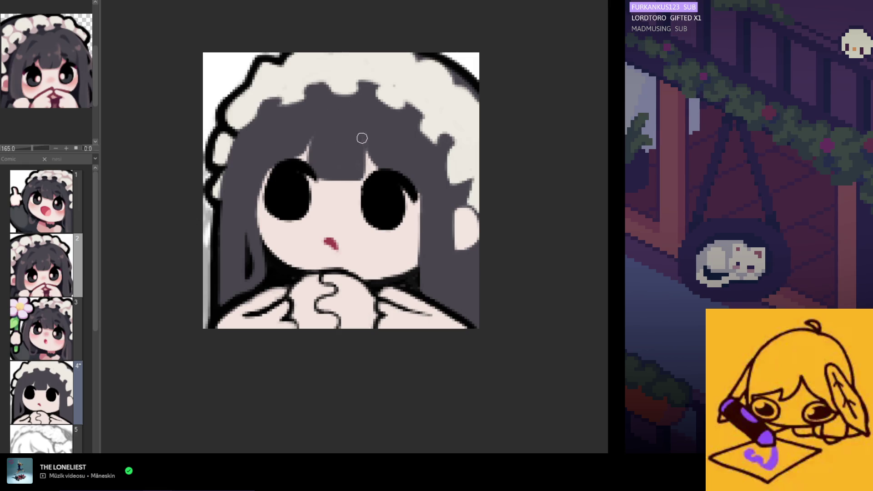
key(h)
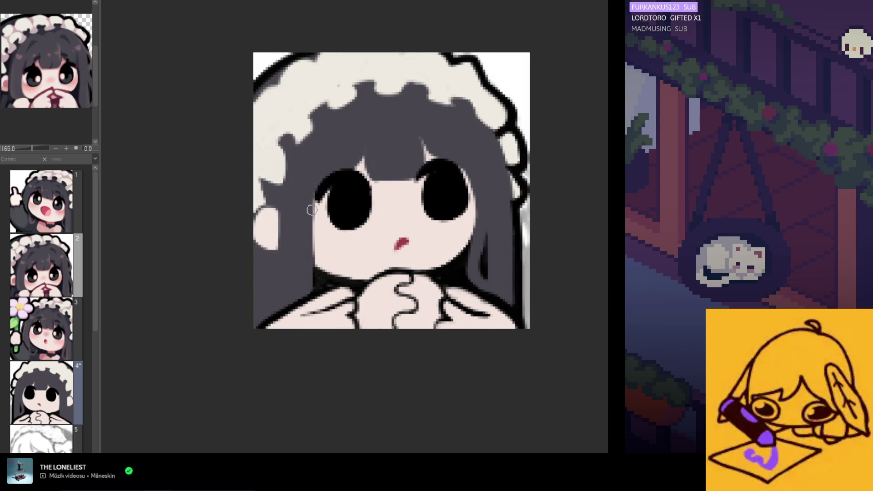
- Darken the hair along the face's left edge, closing the light gap beside it
drag(312, 185, 306, 289)
key(h)
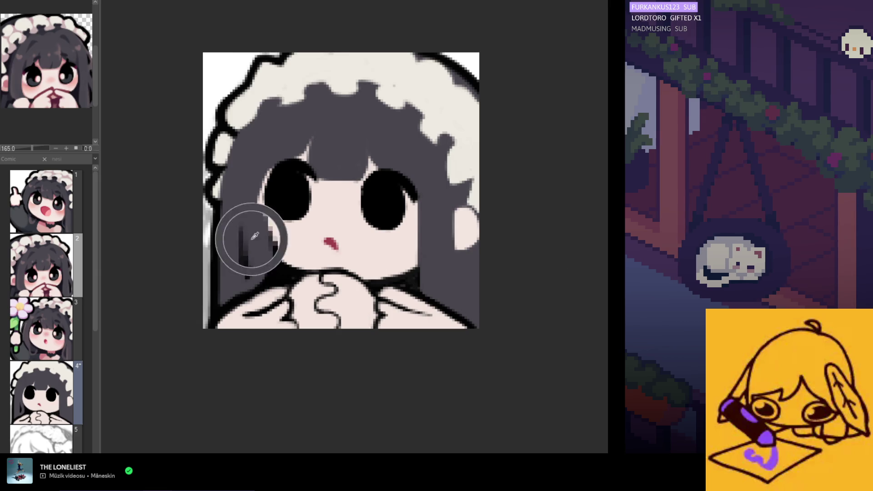
drag(260, 241, 267, 282)
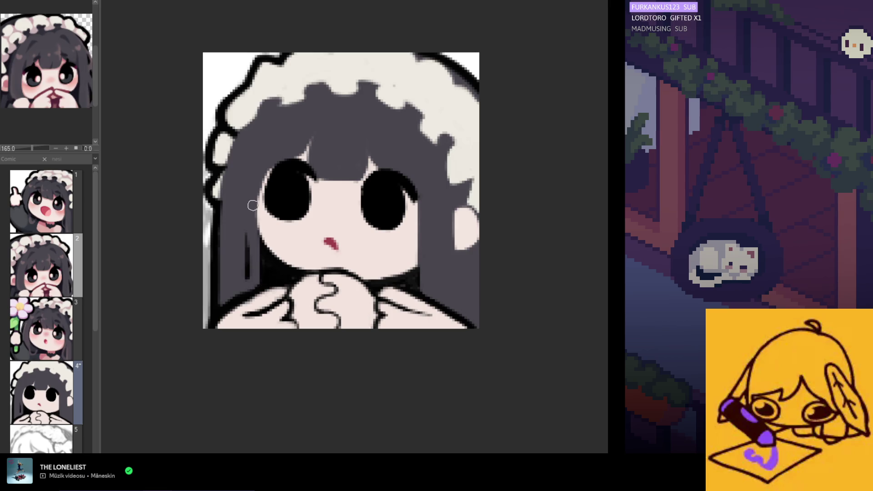
scroll(244, 200, down, 4)
scroll(248, 204, up, 3)
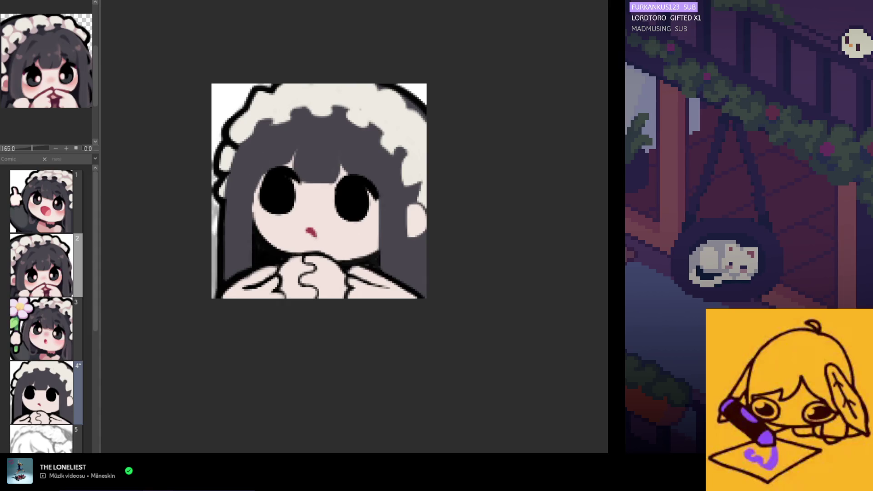
drag(239, 186, 251, 235)
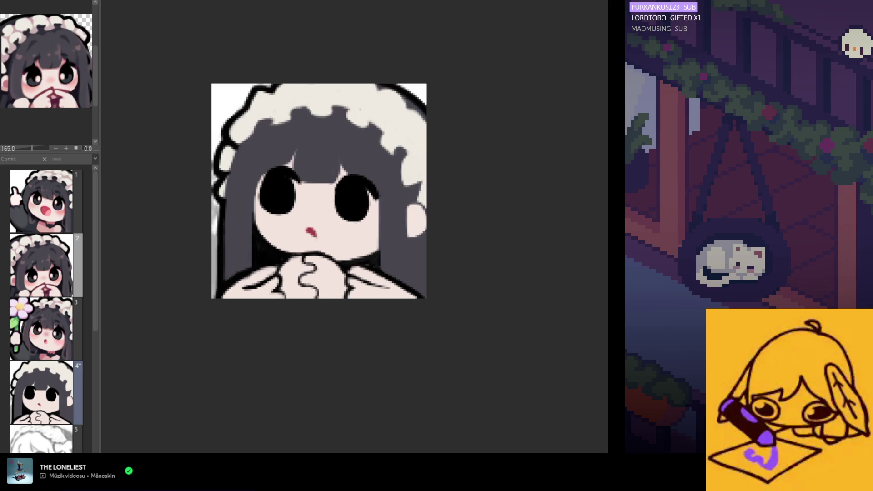
- Repaint the face's left edge in skin tone over the hair, down to the hand
drag(251, 205, 258, 248)
key(ctrl+z)
drag(251, 207, 254, 265)
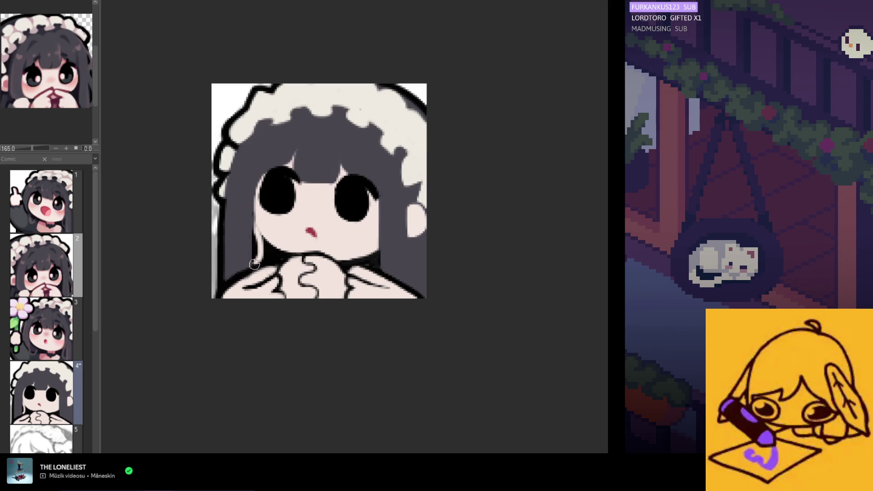
key(ctrl+z)
drag(249, 225, 254, 269)
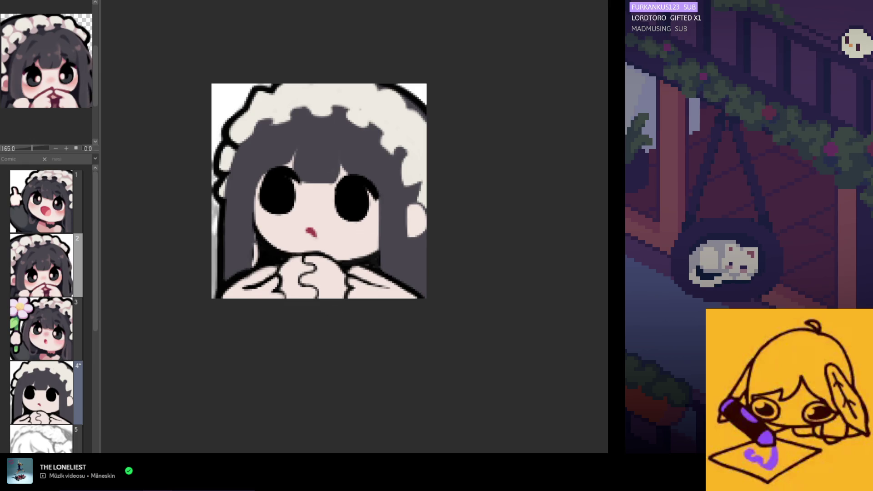
drag(246, 230, 255, 256)
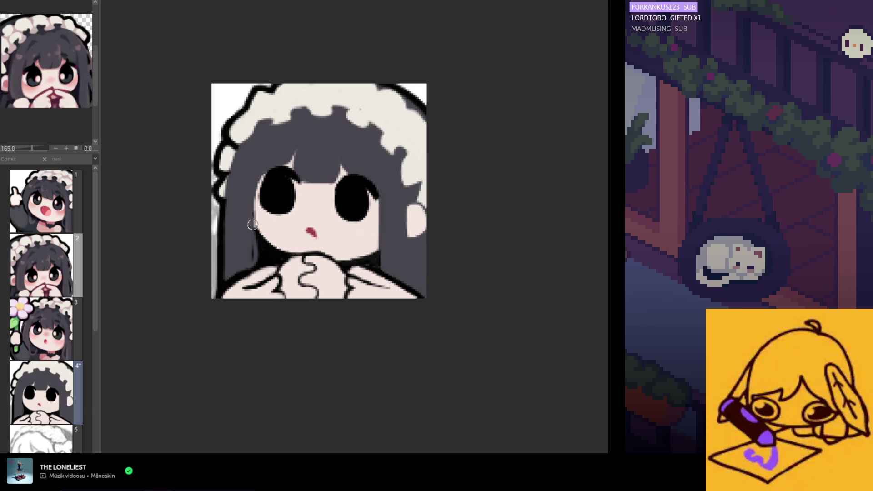
- Cover stray dark marks near the chin in sampled skin colour and thicken the lower-left arm outline
scroll(269, 254, up, 2)
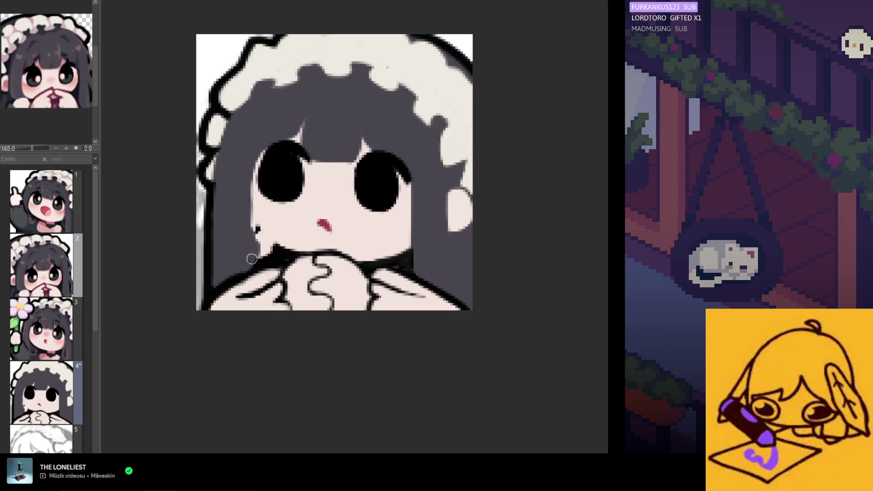
click(278, 253)
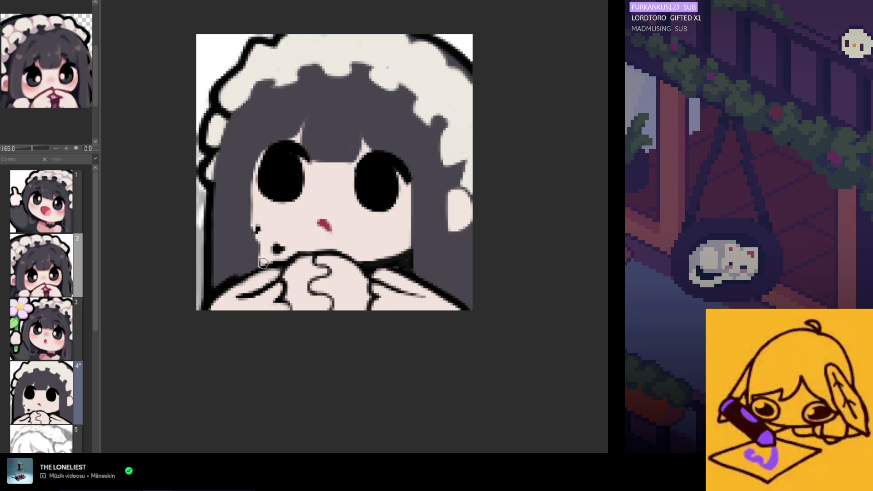
drag(277, 249, 264, 226)
click(275, 242)
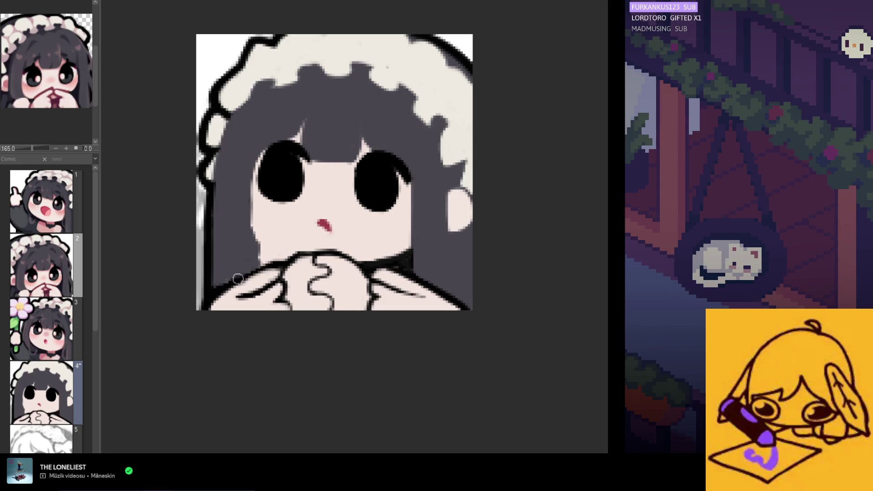
alt+click(221, 290)
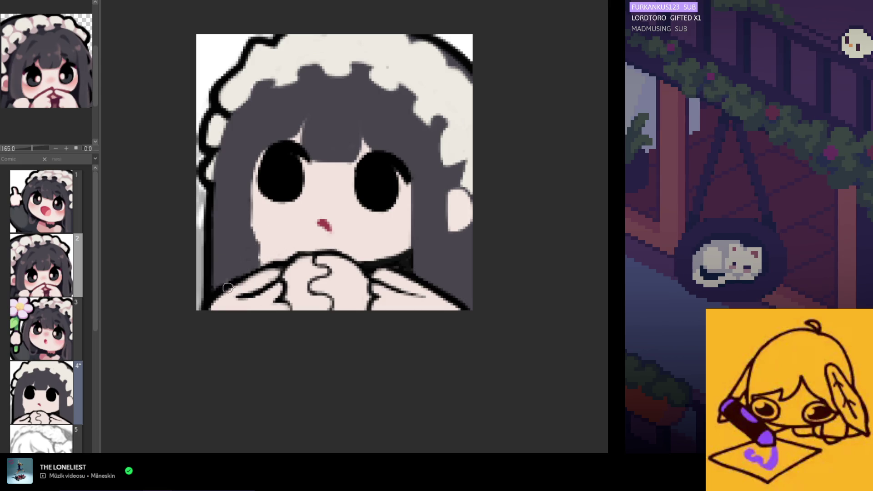
mouse_move(218, 295)
mouse_down()
mouse_move(268, 266)
mouse_move(240, 279)
mouse_up()
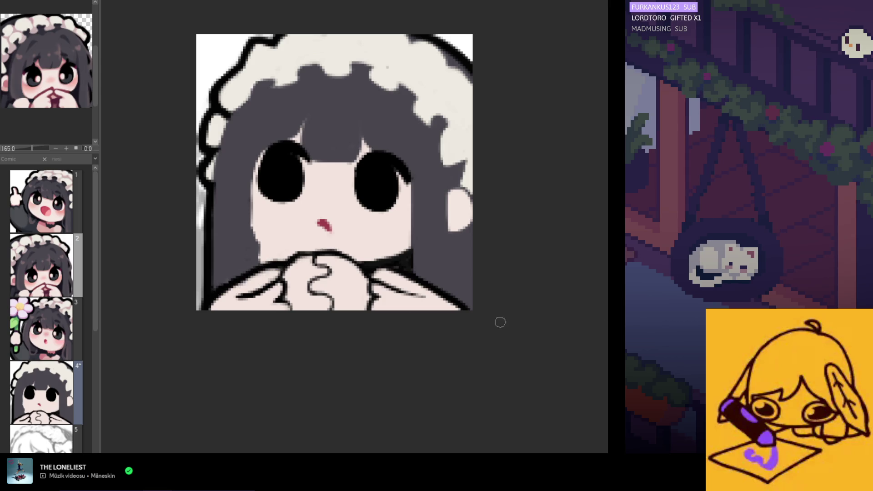
- Repaint the left cheek edge with faint strokes down to the hands, discarding a dark line
drag(253, 214, 292, 245)
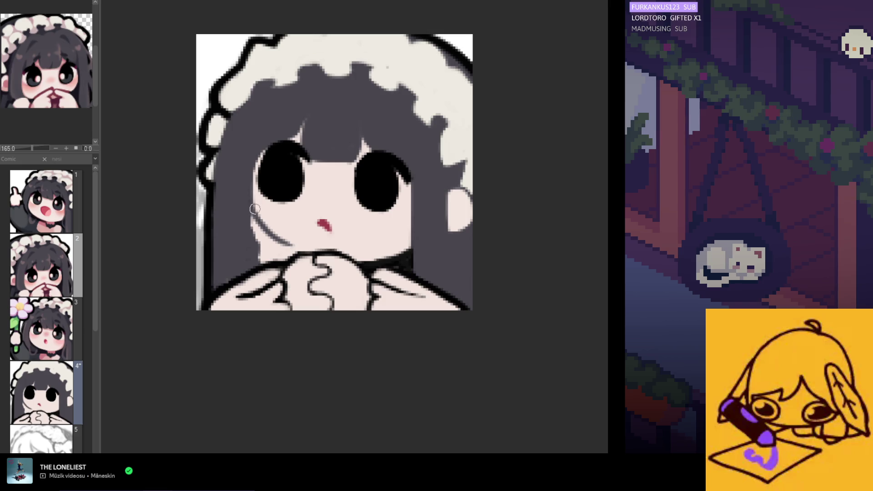
key(ctrl+z)
drag(250, 193, 291, 250)
drag(250, 209, 278, 257)
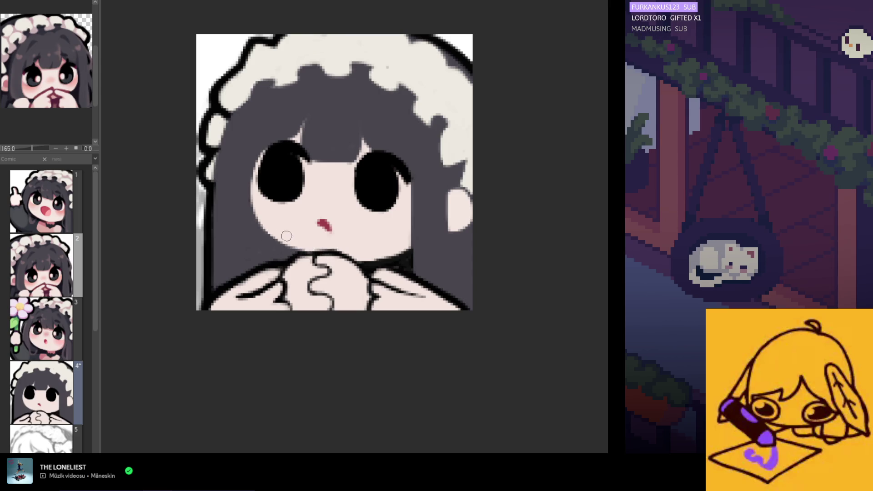
- Smooth the left and right cheek edges, cover part of the collar line, and redraw the chin
drag(253, 201, 275, 239)
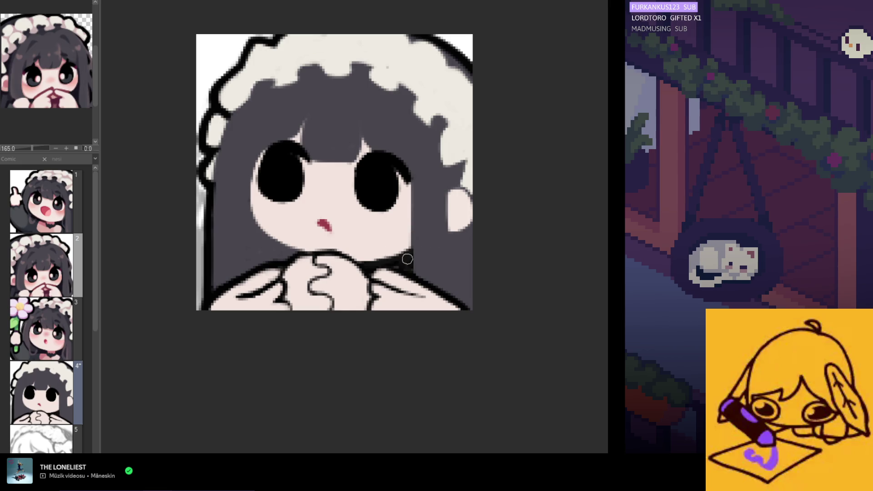
mouse_move(406, 270)
mouse_down()
mouse_move(391, 259)
mouse_move(413, 257)
mouse_up()
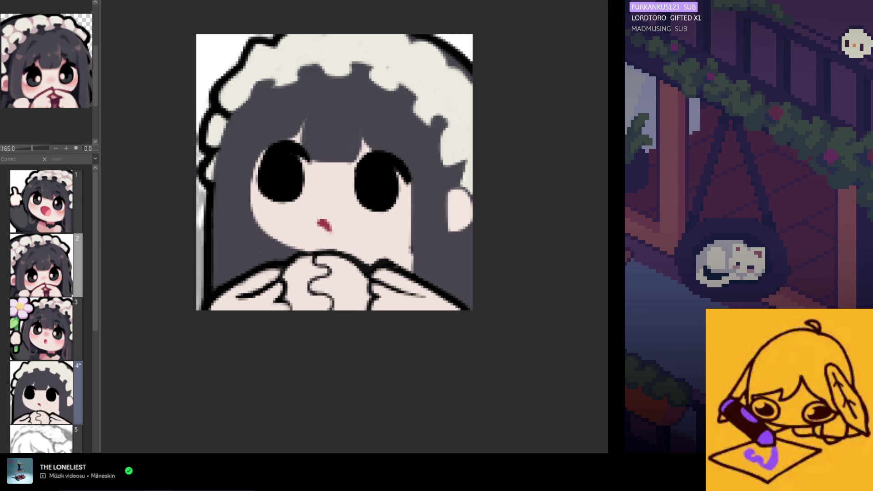
mouse_move(415, 241)
mouse_down()
mouse_move(411, 266)
mouse_move(416, 231)
mouse_up()
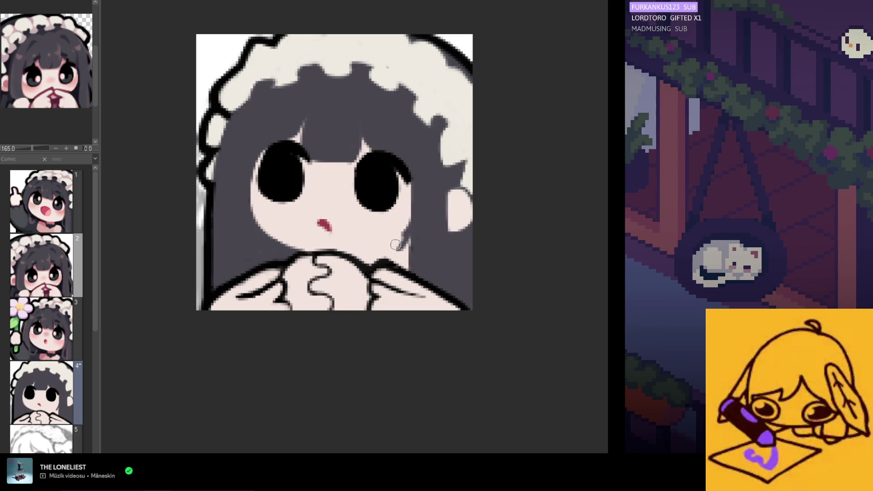
mouse_move(368, 260)
mouse_down()
mouse_move(404, 242)
mouse_move(367, 263)
mouse_up()
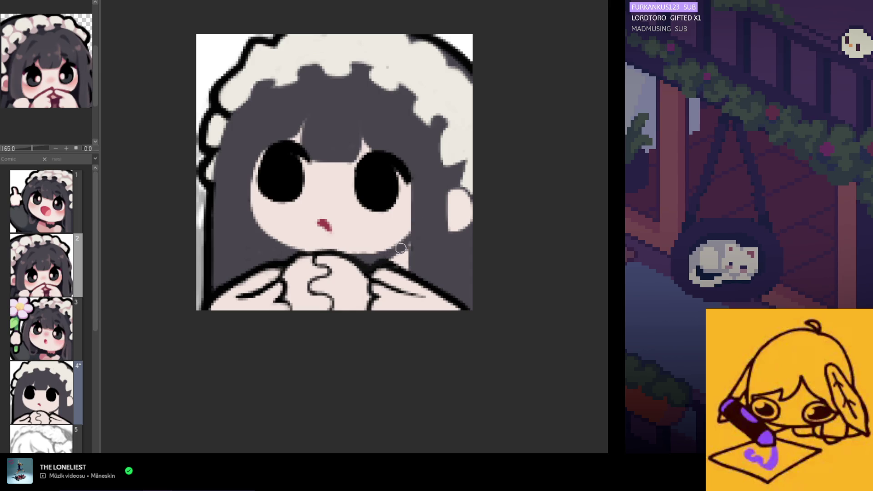
drag(397, 249, 413, 252)
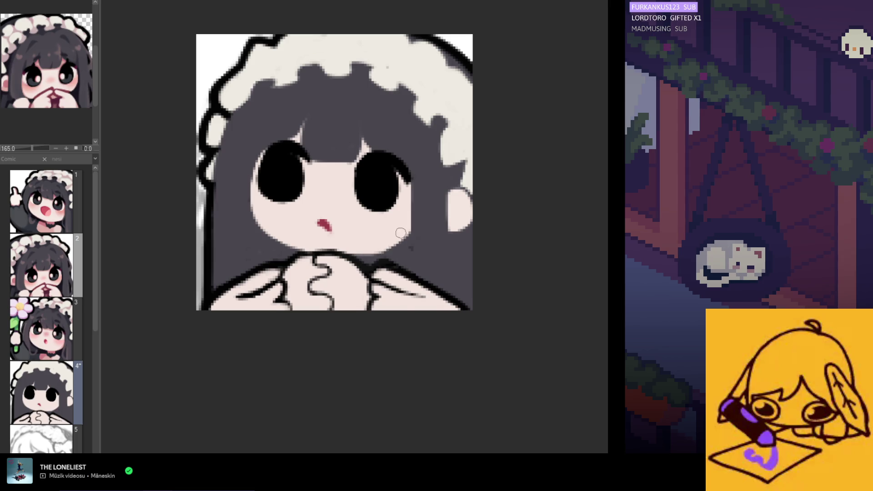
key(h)
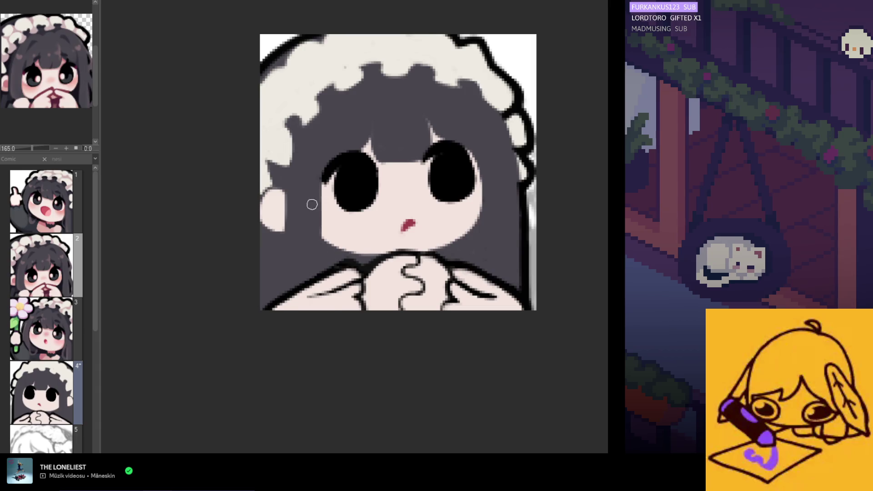
- Unflip the canvas view with the H shortcut
key(h)
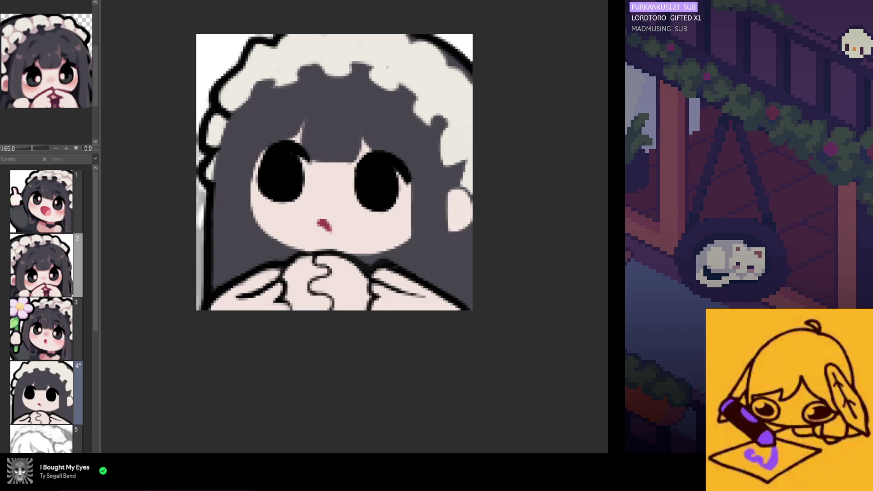
scroll(370, 328, down, 2)
scroll(360, 345, down, 1)
scroll(348, 250, up, 2)
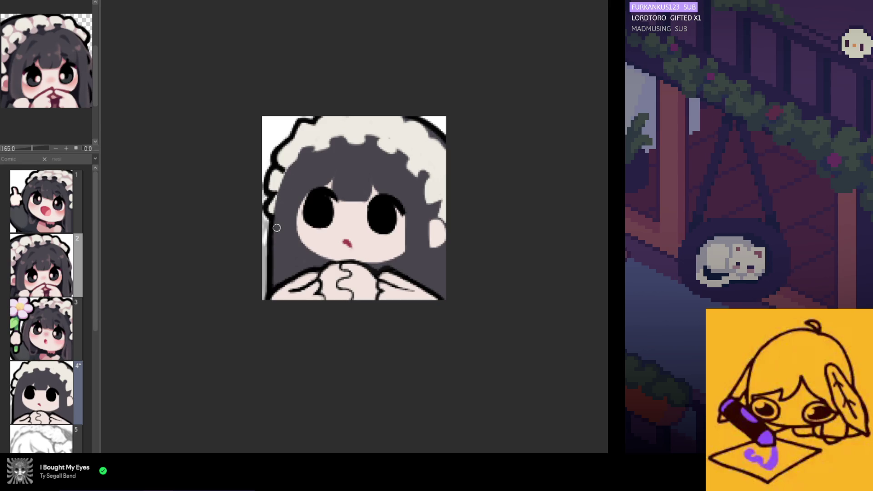
scroll(285, 233, down, 2)
scroll(285, 233, up, 1)
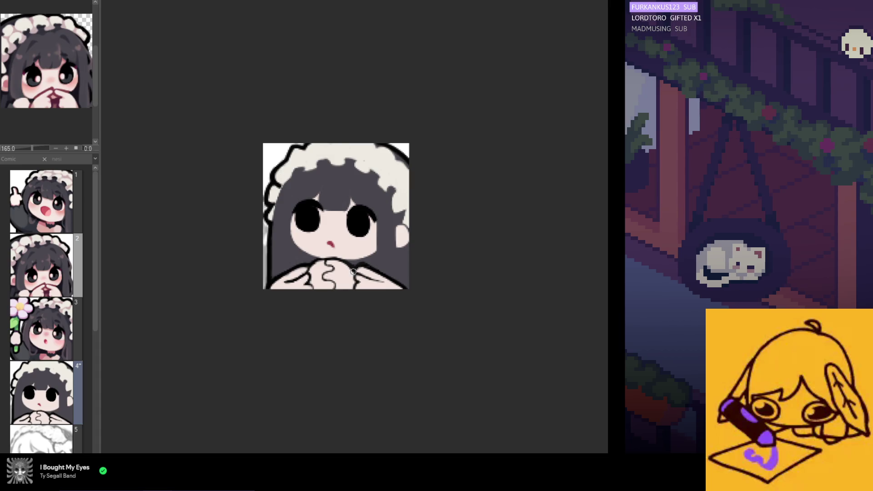
scroll(352, 272, down, 2)
scroll(352, 272, up, 4)
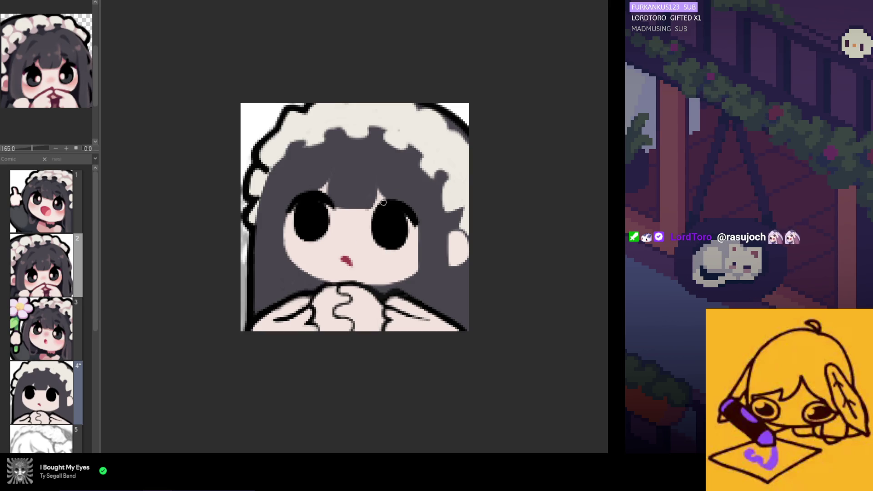
- Paint skin colour over both eyes with a larger brush and remove the small red mouth
scroll(354, 195, down, 3)
scroll(356, 186, up, 3)
scroll(355, 185, up, 2)
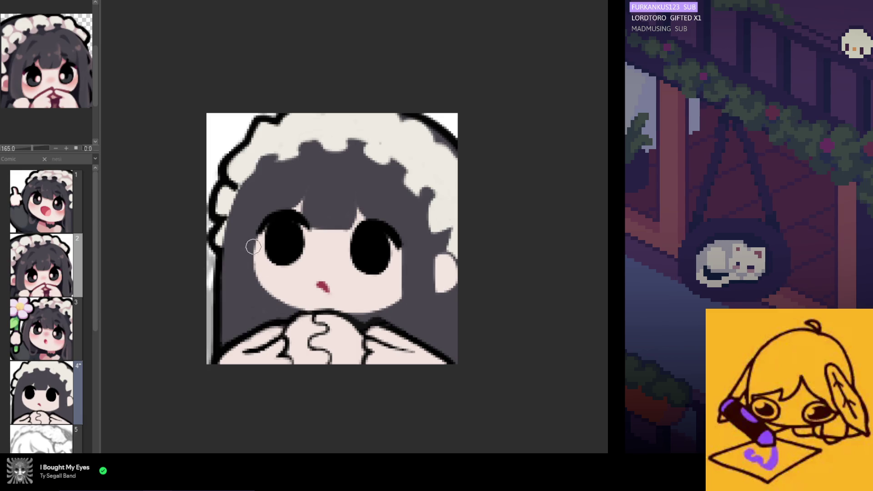
key(bracketright)
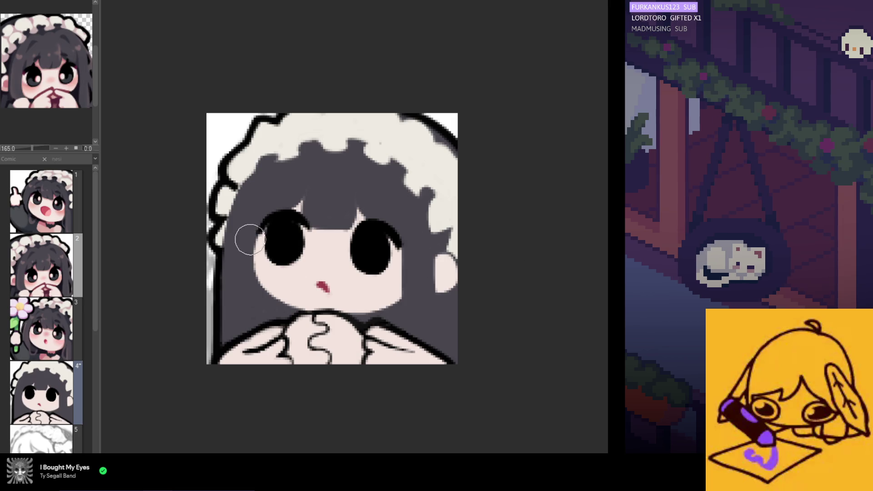
mouse_move(294, 226)
mouse_down()
mouse_move(318, 196)
mouse_move(390, 236)
mouse_up()
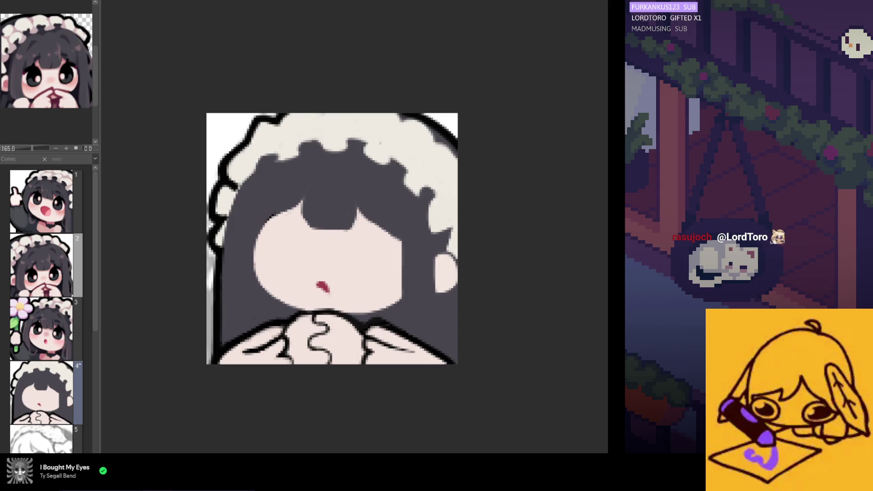
key(ctrl+z)
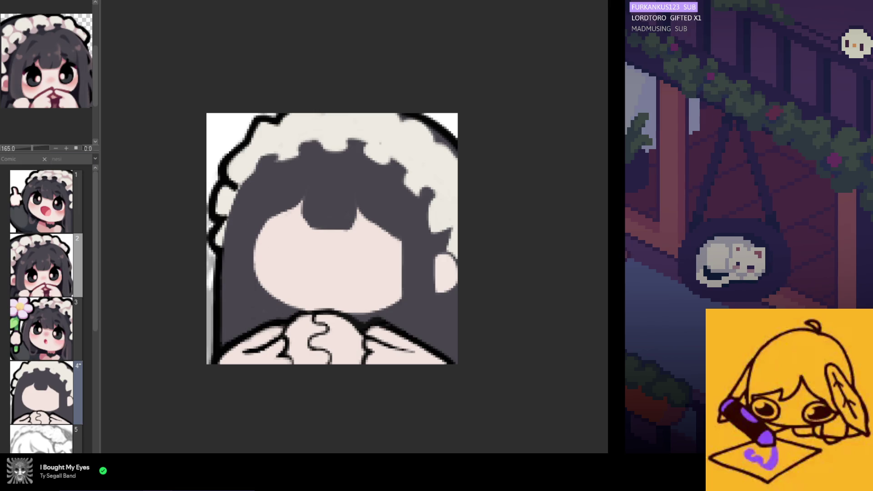
- Sample the dark hair colour and sketch trial eye strokes, undoing or skin-covering the misses
alt+click(218, 250)
mouse_move(270, 233)
mouse_down()
mouse_move(302, 225)
mouse_move(288, 234)
mouse_move(285, 222)
mouse_move(282, 245)
mouse_move(293, 221)
mouse_up()
key(ctrl+z)
key(ctrl+z)
mouse_move(359, 221)
mouse_down()
mouse_move(386, 233)
mouse_move(364, 255)
mouse_move(357, 239)
mouse_move(378, 239)
mouse_move(374, 253)
mouse_up()
key(ctrl+z)
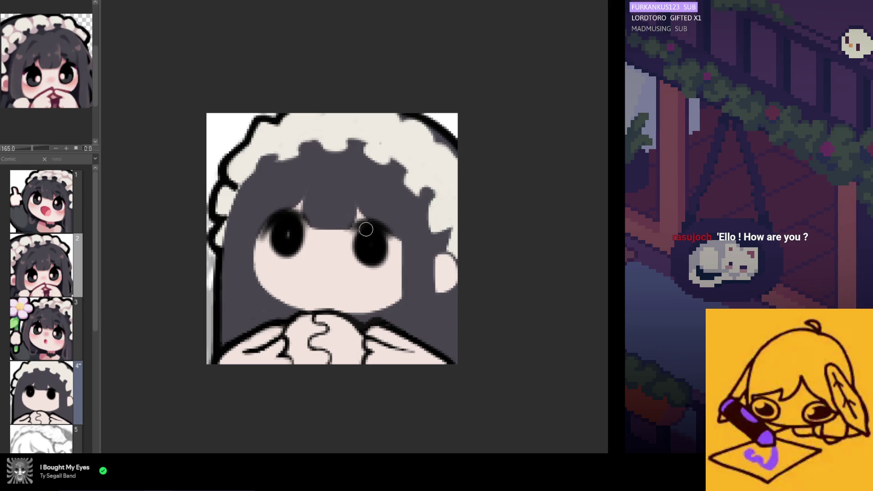
mouse_move(266, 223)
mouse_down()
mouse_move(270, 241)
mouse_move(291, 227)
mouse_move(282, 245)
mouse_move(296, 236)
mouse_move(286, 241)
mouse_move(288, 230)
mouse_move(295, 258)
mouse_move(273, 234)
mouse_move(291, 229)
mouse_move(254, 228)
mouse_move(259, 239)
mouse_up()
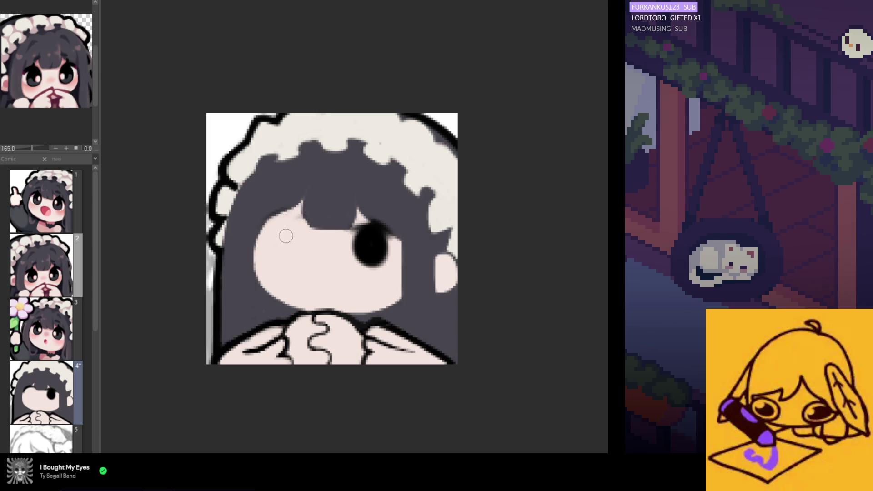
key(bracketright)
key(bracketright)
key(bracketright)
drag(416, 212, 382, 224)
- Paint both eyes as solid black ovals and dab a small nose mark below them
key(h)
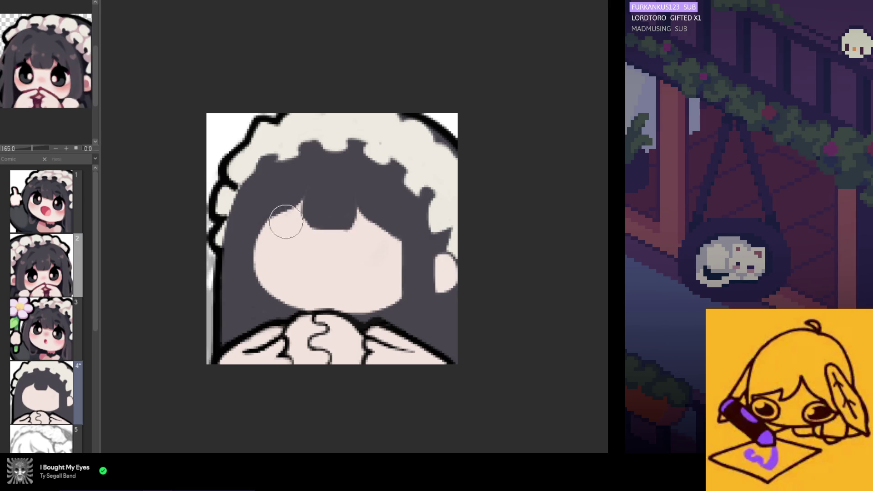
mouse_move(279, 233)
mouse_down()
mouse_move(287, 240)
mouse_move(275, 242)
mouse_move(286, 234)
mouse_move(277, 239)
mouse_move(288, 250)
mouse_move(300, 230)
mouse_up()
mouse_move(364, 220)
mouse_down()
mouse_move(380, 243)
mouse_move(367, 234)
mouse_move(376, 232)
mouse_move(357, 232)
mouse_move(365, 259)
mouse_move(370, 234)
mouse_move(349, 243)
mouse_up()
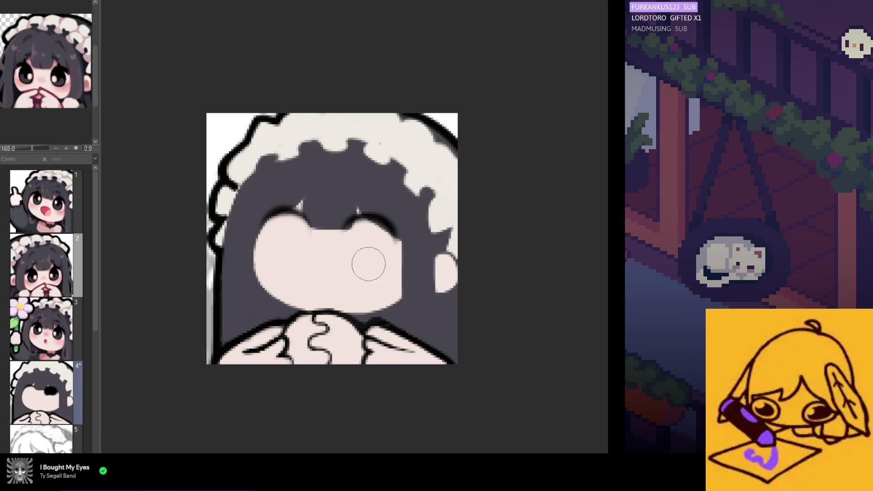
drag(273, 247, 279, 227)
key(ctrl+z)
mouse_move(351, 236)
mouse_down()
mouse_move(362, 249)
mouse_move(366, 231)
mouse_move(369, 245)
mouse_up()
drag(287, 226, 287, 233)
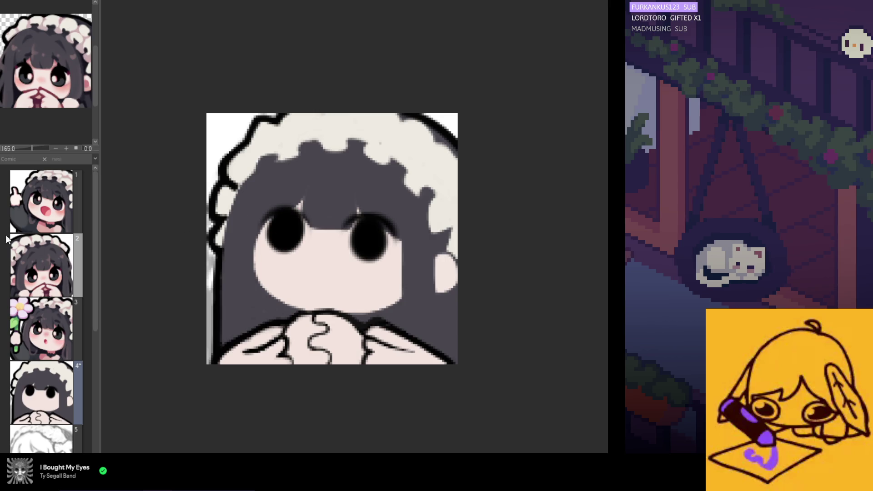
drag(317, 269, 318, 279)
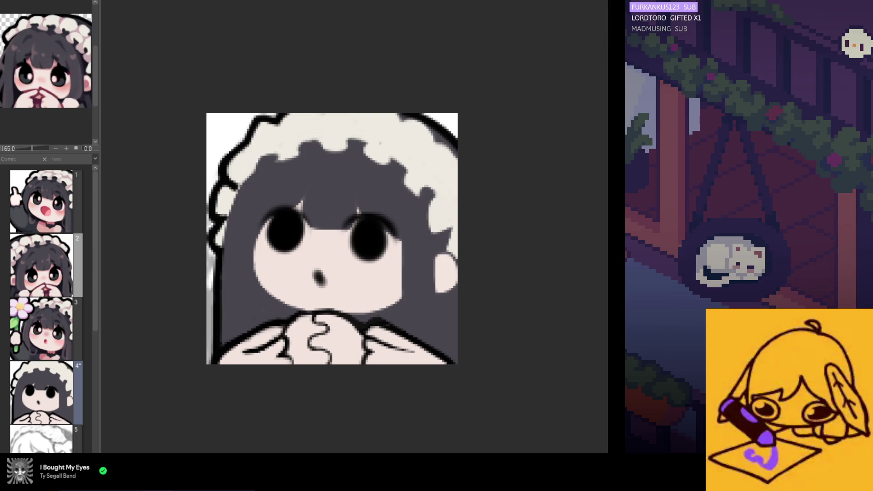
scroll(328, 255, up, 1)
- Try and undo a dark smear over the mouth, then darken and reshape both black eyes
mouse_move(319, 266)
mouse_down()
mouse_move(322, 291)
mouse_move(315, 270)
mouse_up()
key(ctrl+z)
mouse_move(272, 204)
mouse_down()
mouse_move(269, 249)
mouse_move(293, 223)
mouse_up()
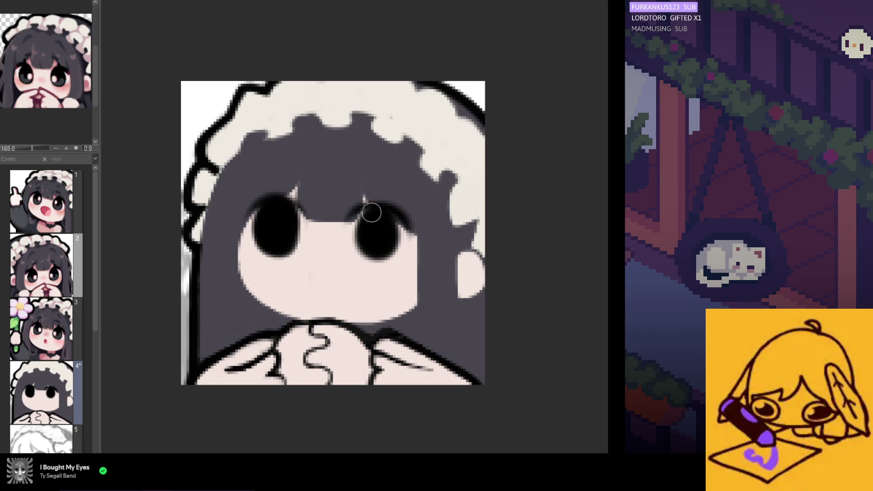
mouse_move(368, 221)
mouse_down()
mouse_move(366, 244)
mouse_move(383, 241)
mouse_move(359, 252)
mouse_up()
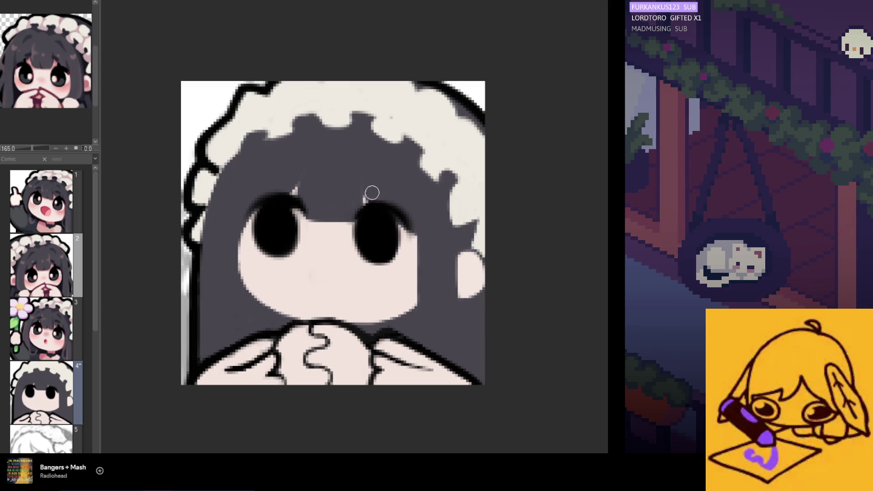
key(h)
key(h)
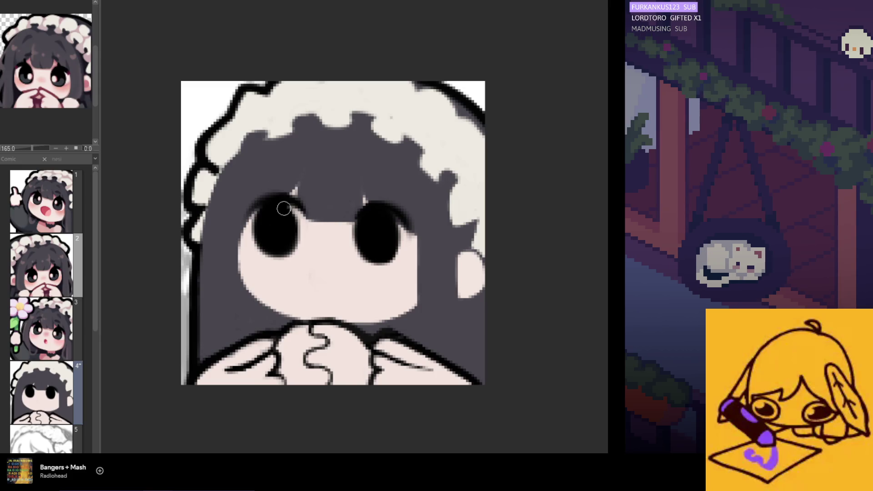
key(ctrl+z)
click(319, 286)
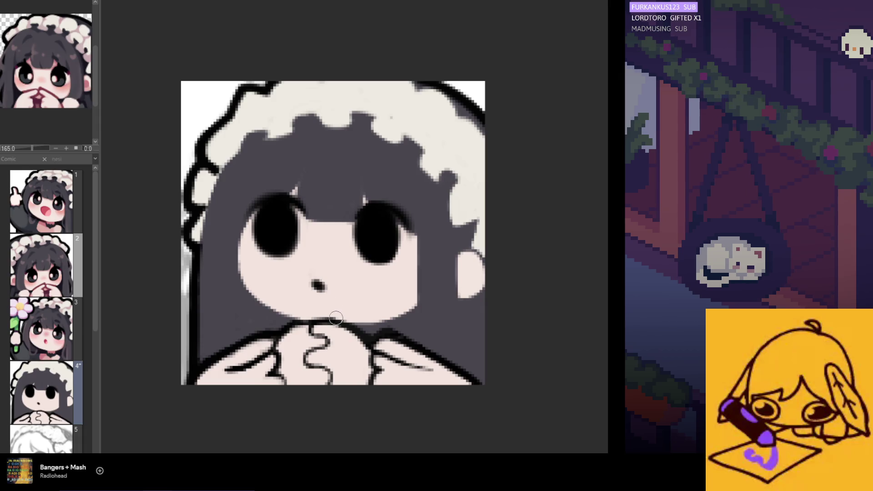
scroll(337, 318, down, 3)
scroll(348, 316, up, 1)
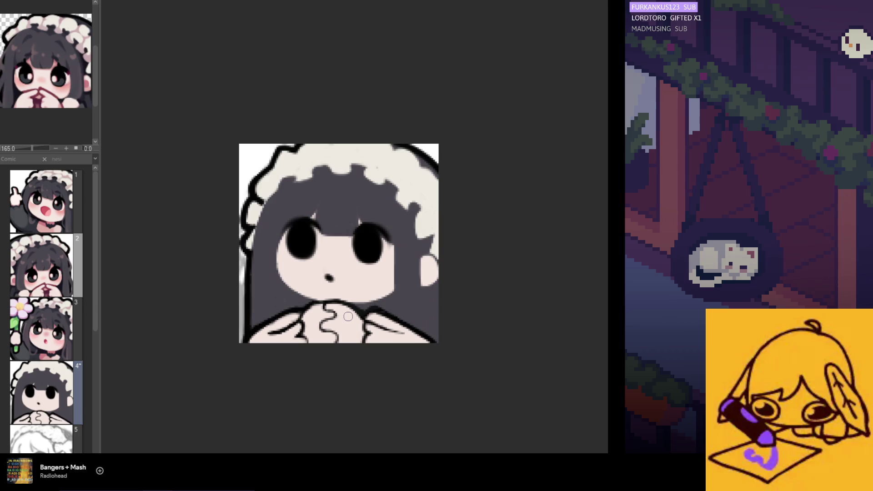
key(ctrl+z)
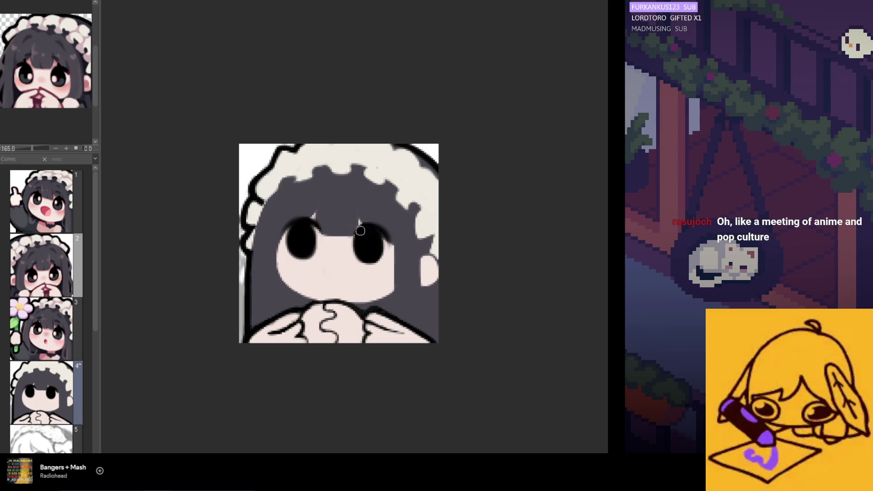
- Draw curved eyebrow arcs above both eyes and a small dark mouth dot
drag(317, 201, 305, 205)
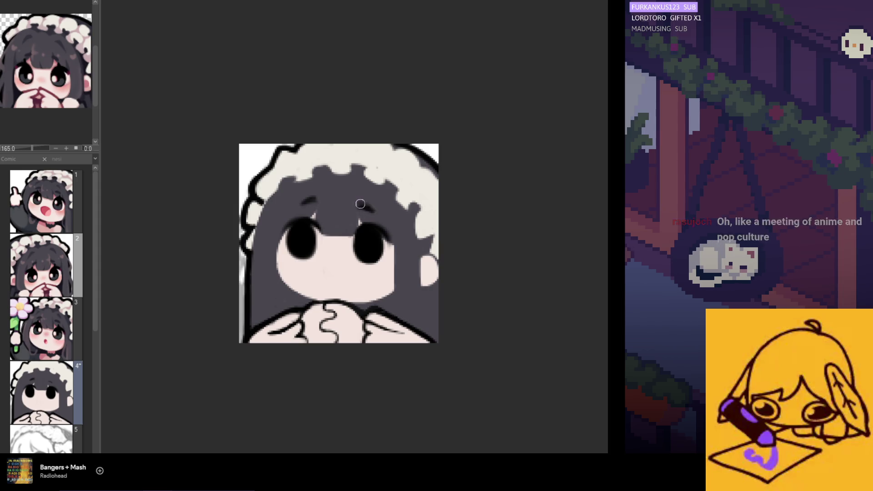
drag(359, 204, 375, 210)
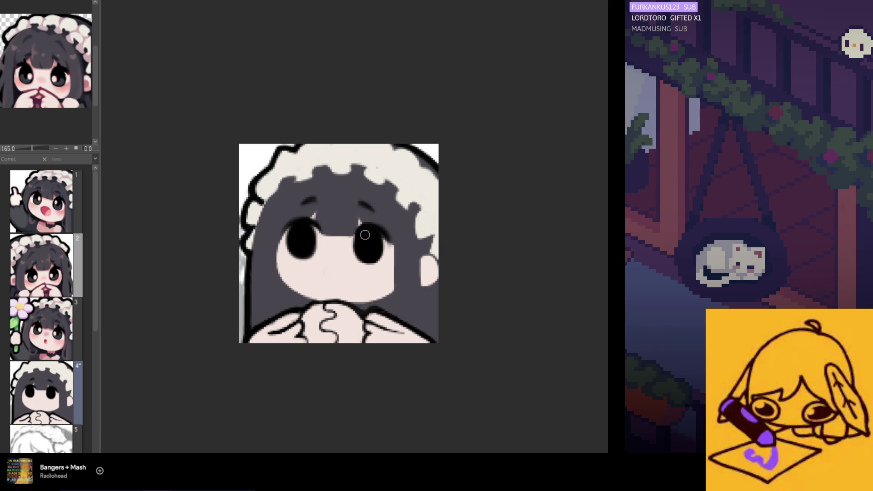
drag(327, 281, 334, 282)
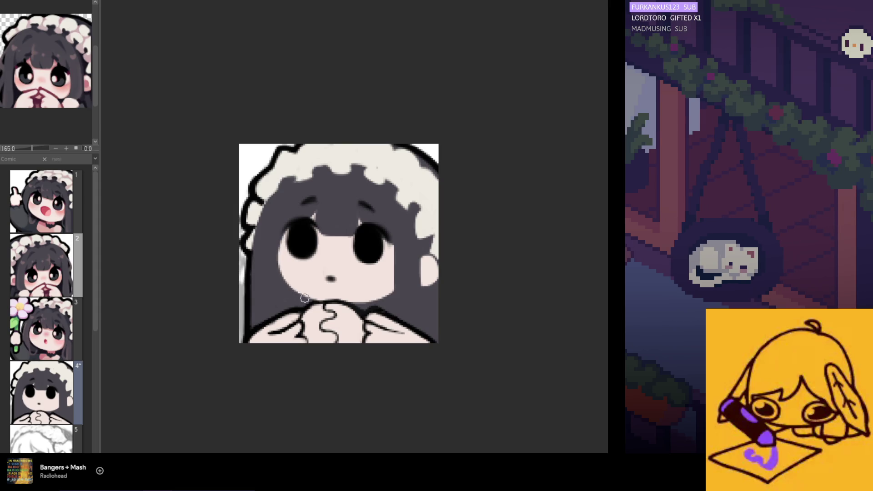
- Paint hair along the face's left edge and lasso-select the lower hands area
drag(299, 271, 280, 243)
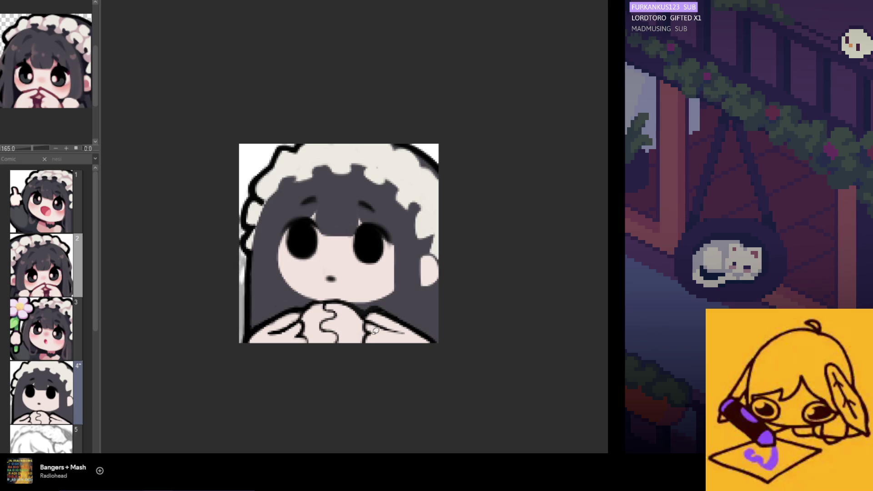
mouse_move(448, 350)
mouse_down()
mouse_move(392, 294)
mouse_move(287, 298)
mouse_up()
mouse_move(255, 322)
mouse_down()
mouse_move(245, 353)
mouse_move(267, 371)
mouse_move(345, 371)
mouse_up()
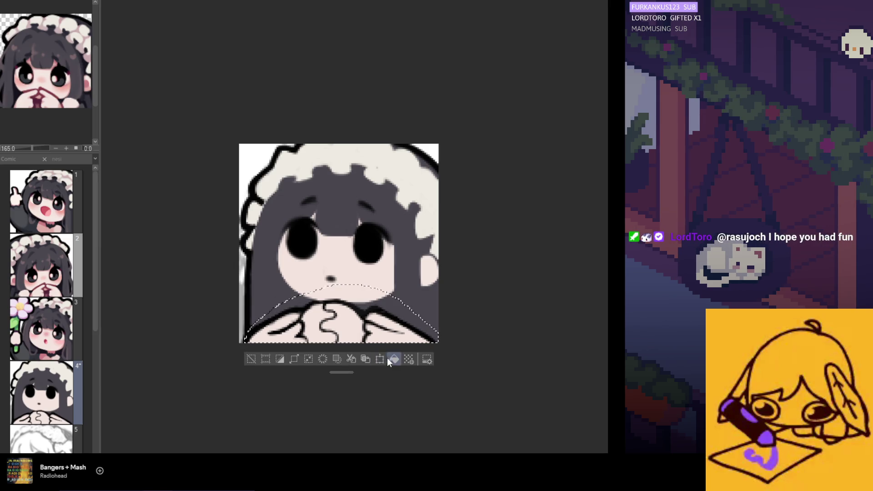
- Nudge the selected lower hands area upward and confirm the transform
click(389, 360)
drag(382, 330, 384, 326)
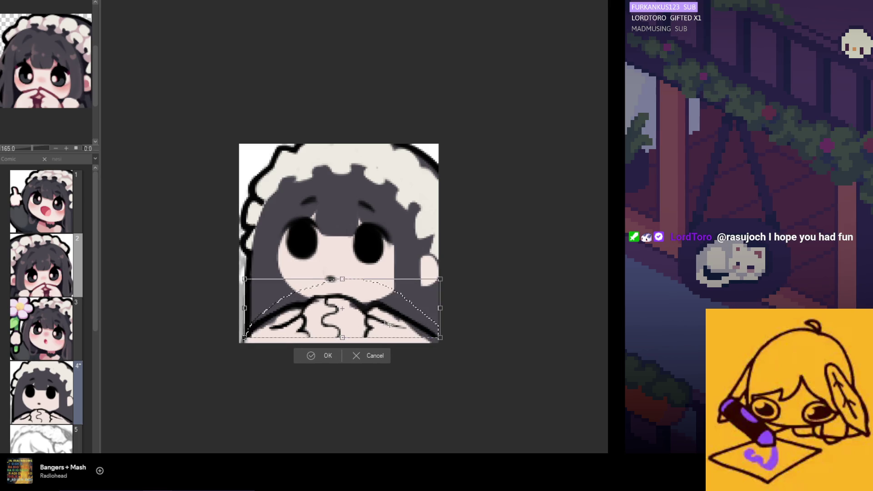
click(327, 356)
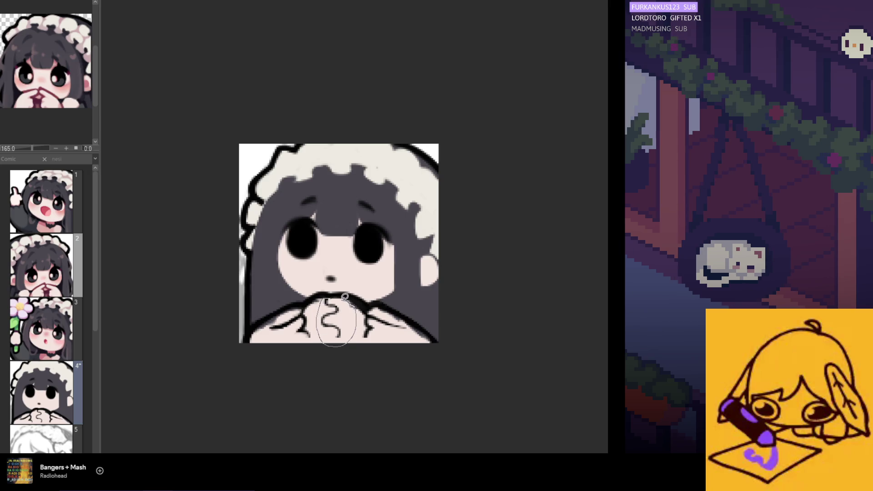
- Resize the lassoed hand scribble, commit it, deselect, and return to the pen
drag(337, 295, 337, 296)
click(381, 359)
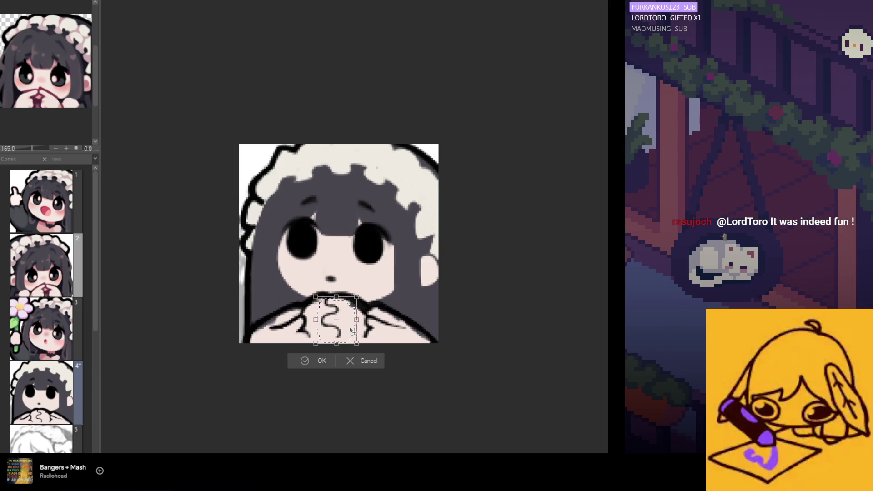
key(Return)
key(ctrl+d)
key(p)
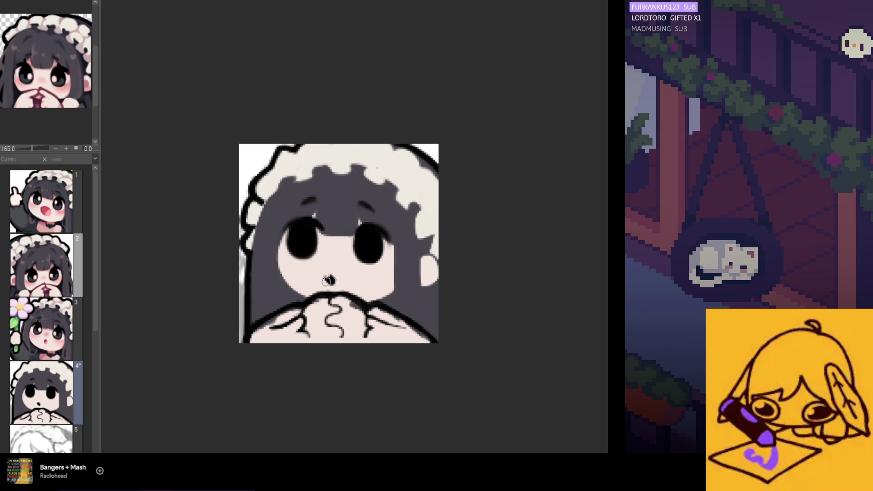
- Draw a short dark mouth stroke below the eyes and mirror the canvas horizontally
drag(324, 277, 335, 277)
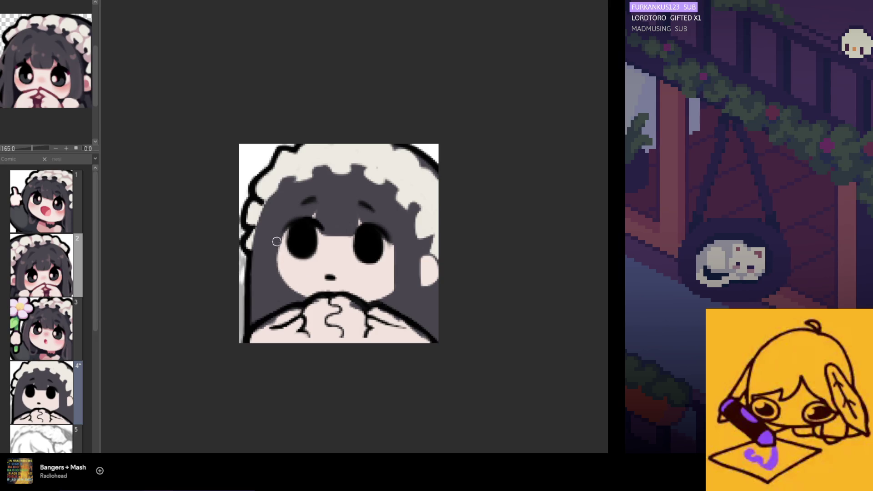
key(h)
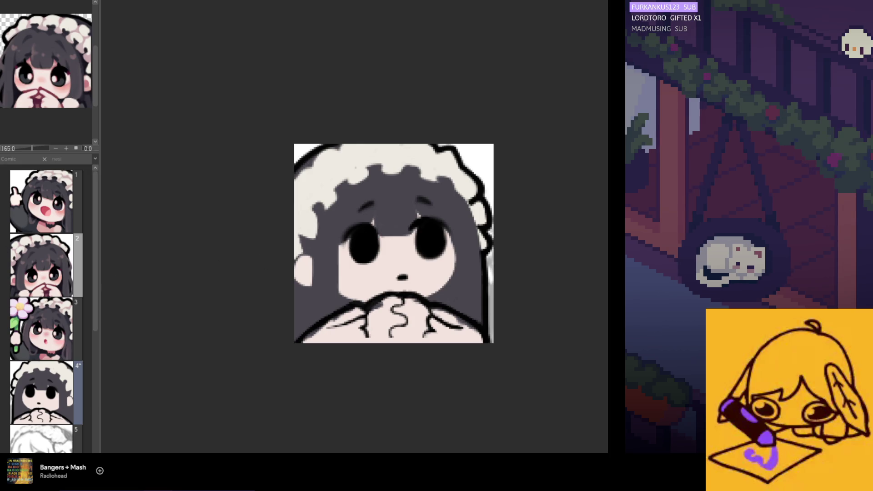
- Erase both eyes, the eyebrows and the mouth, then round the face top with skin colour
mouse_move(373, 233)
mouse_down()
mouse_move(366, 246)
mouse_move(406, 247)
mouse_move(434, 230)
mouse_move(432, 259)
mouse_up()
mouse_move(423, 202)
mouse_down()
mouse_move(364, 208)
mouse_move(352, 223)
mouse_up()
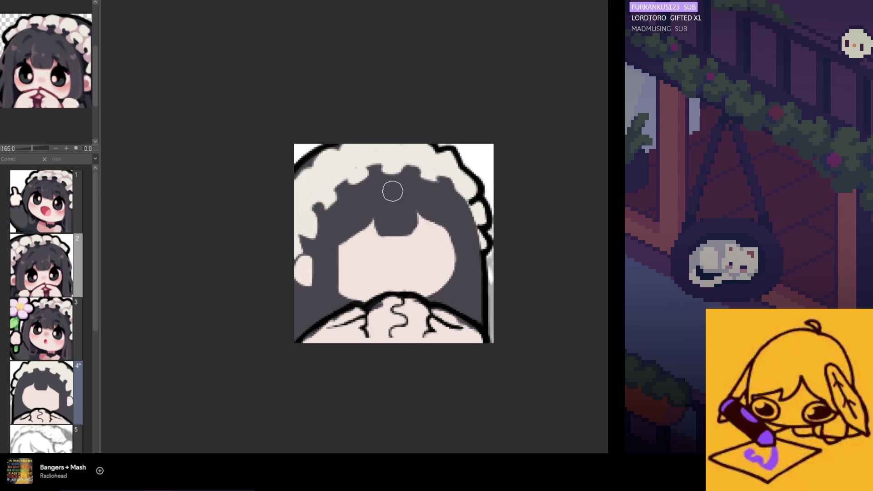
mouse_move(351, 249)
mouse_down()
mouse_move(388, 220)
mouse_move(402, 218)
mouse_move(431, 253)
mouse_move(439, 253)
mouse_move(436, 236)
mouse_move(448, 237)
mouse_move(442, 277)
mouse_move(432, 275)
mouse_move(438, 286)
mouse_move(422, 292)
mouse_move(446, 271)
mouse_move(421, 288)
mouse_move(444, 273)
mouse_move(445, 257)
mouse_up()
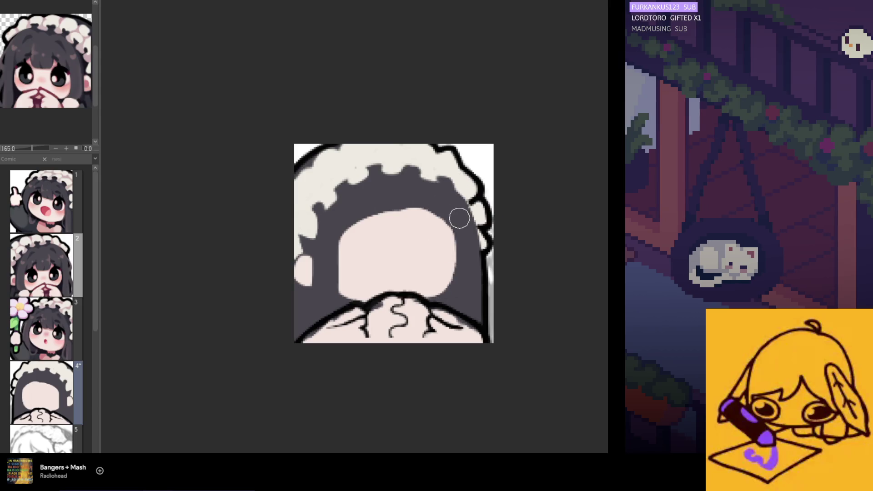
- Paint the dark bangs down into the face to lower the hairline, checking with a mirrored view
mouse_move(373, 208)
mouse_down()
mouse_move(408, 228)
mouse_move(399, 214)
mouse_move(333, 236)
mouse_move(346, 220)
mouse_up()
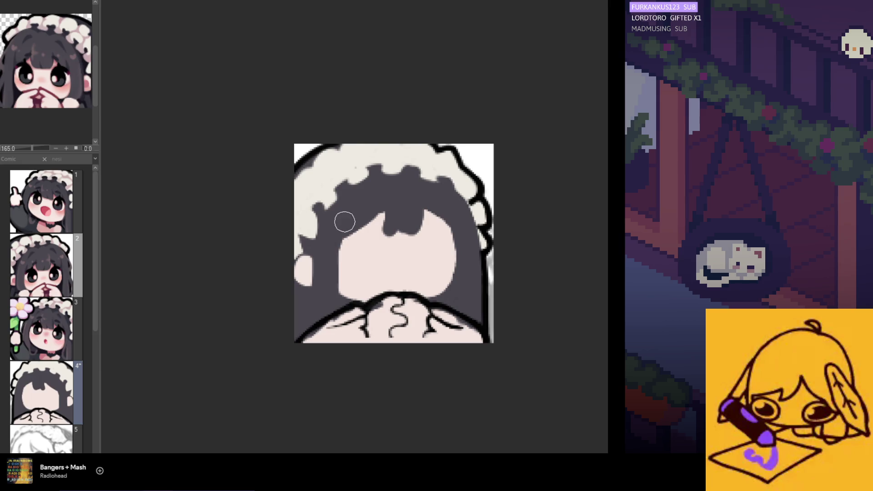
mouse_move(335, 235)
mouse_down()
mouse_move(376, 211)
mouse_move(392, 234)
mouse_move(356, 241)
mouse_move(382, 210)
mouse_move(384, 225)
mouse_move(418, 225)
mouse_up()
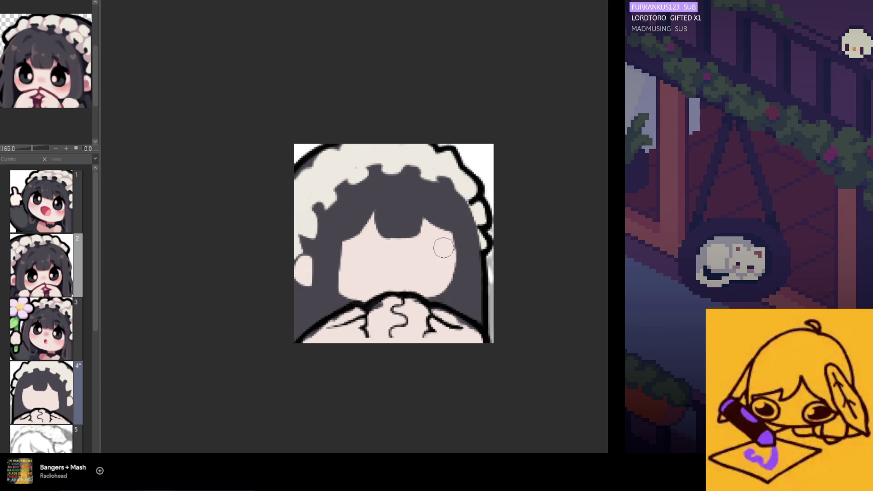
key(h)
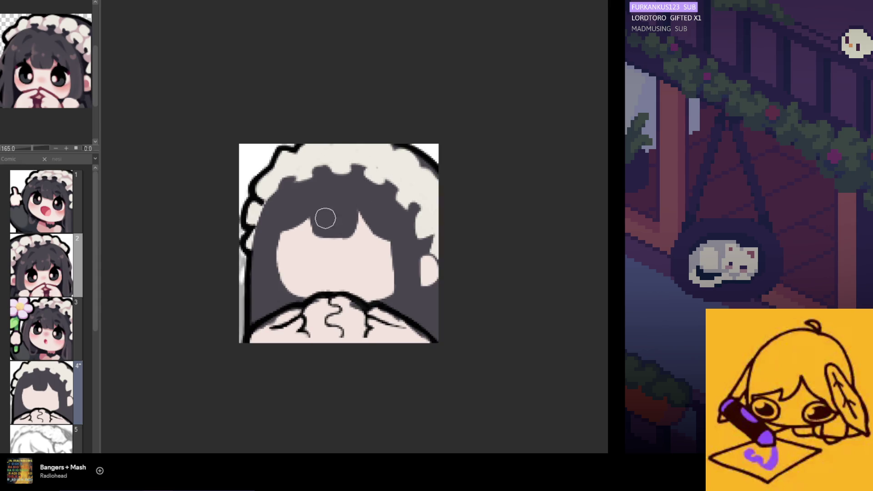
key(h)
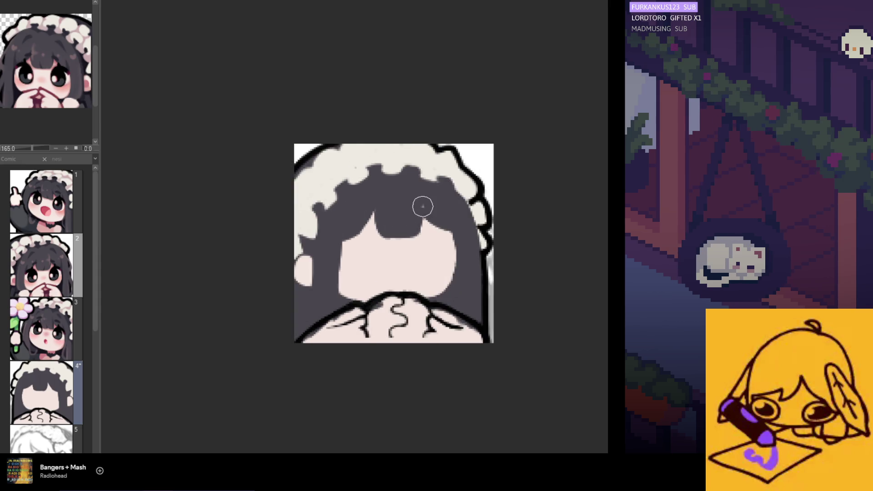
- Extend skin beside the bangs, smooth the face's left edge, and clean stray marks near the chin
mouse_move(425, 212)
mouse_down()
mouse_move(439, 205)
mouse_move(451, 226)
mouse_up()
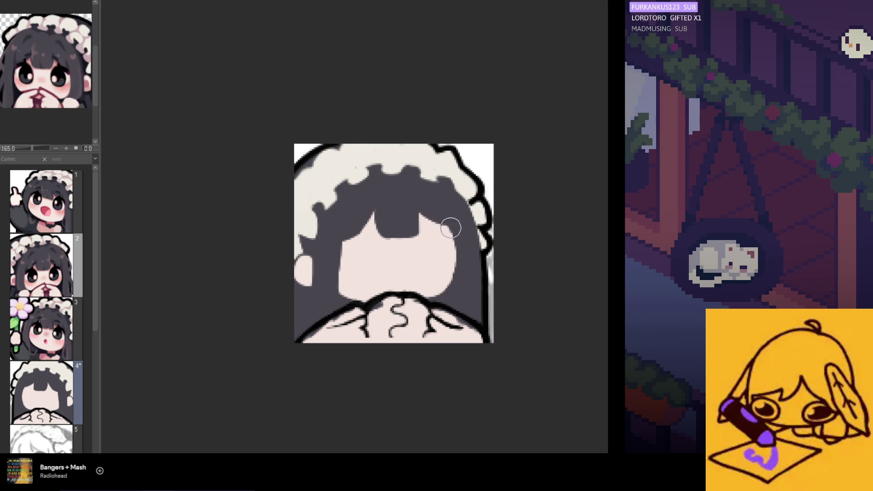
key(h)
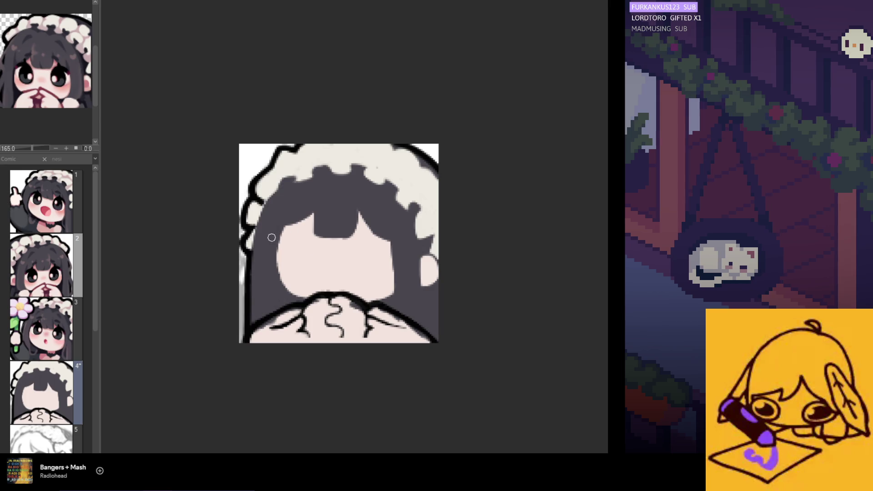
drag(277, 237, 304, 289)
drag(279, 253, 305, 294)
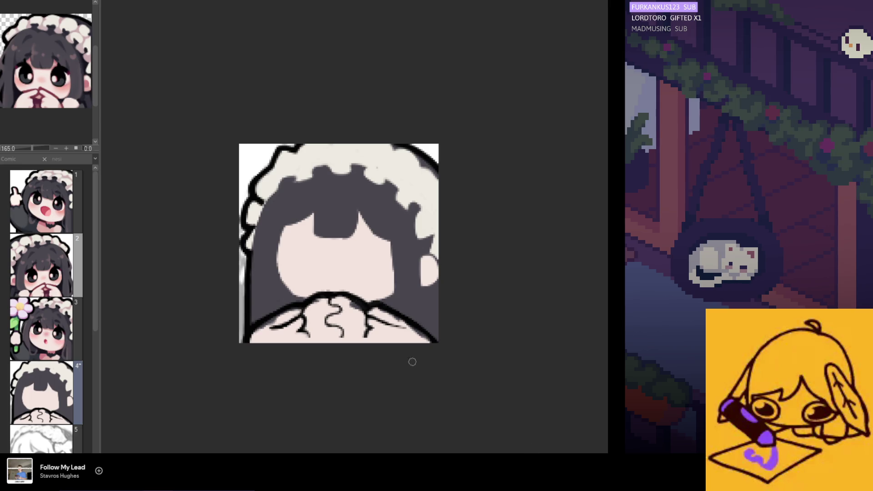
- Extend the dark bangs leftward across the forehead and add a dark touch at upper right
scroll(435, 379, down, 1)
scroll(323, 243, up, 1)
scroll(323, 244, down, 1)
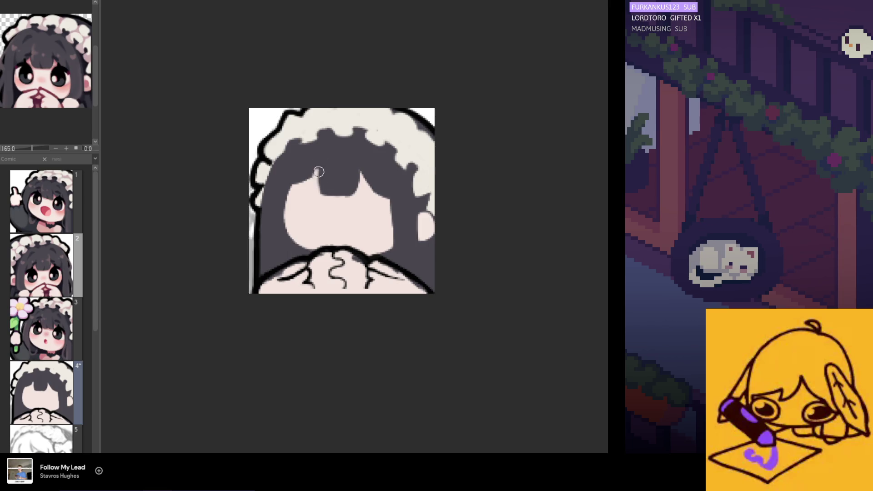
drag(325, 170, 327, 192)
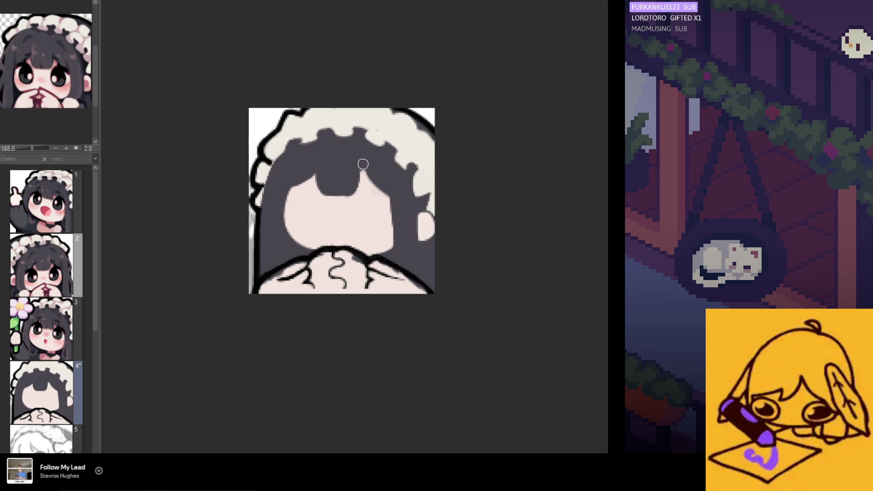
drag(363, 163, 395, 197)
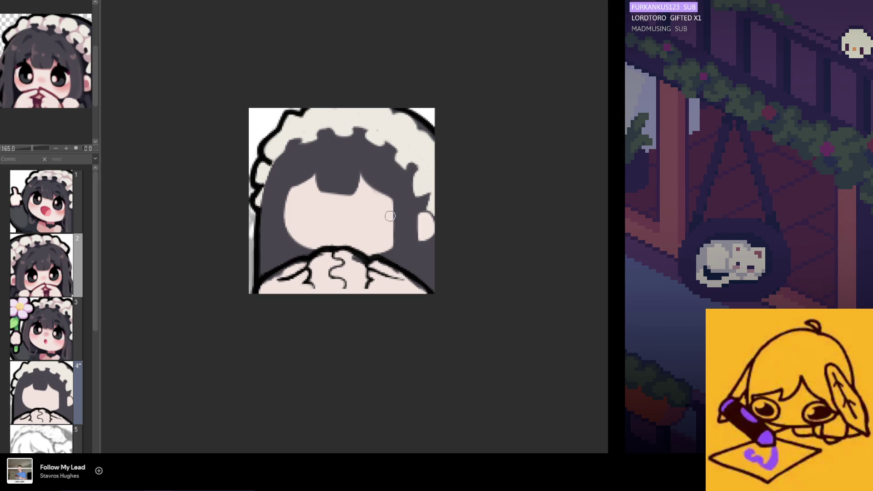
key(h)
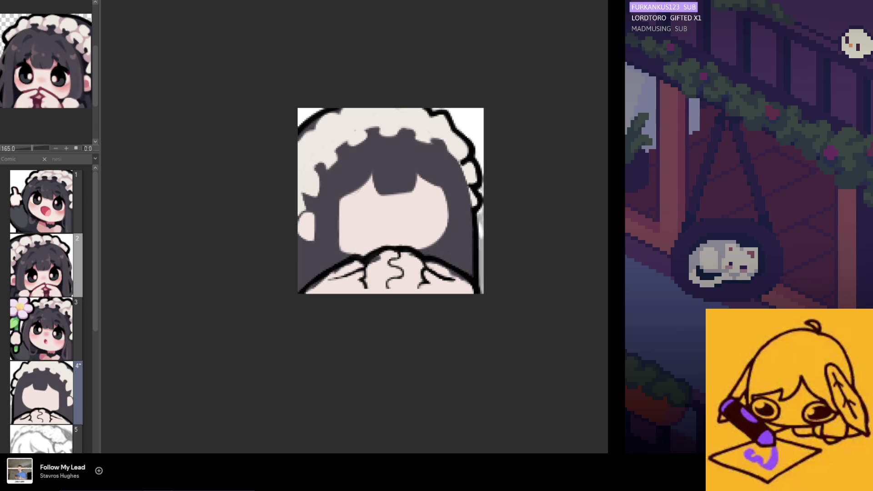
- Widen the hair over the face's sides, nudge the artwork slightly left, and fill light edge gaps
key(ctrl+z)
key(ctrl+y)
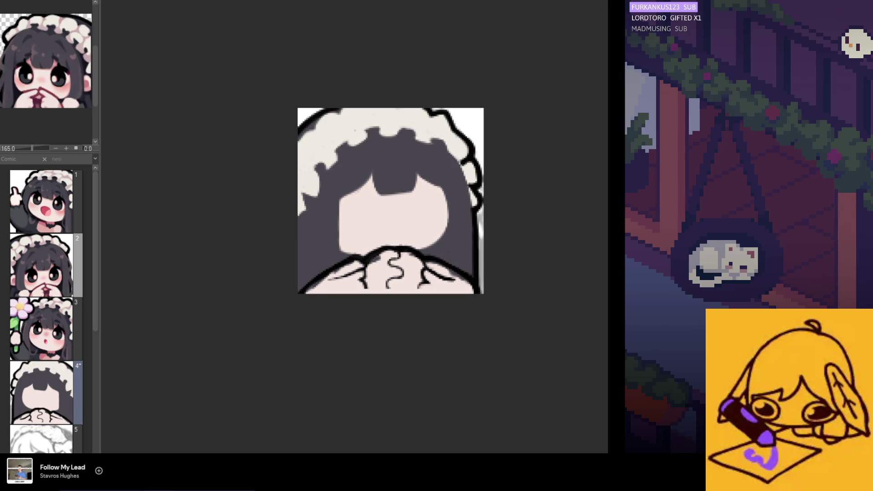
mouse_move(302, 220)
mouse_down()
mouse_move(309, 223)
mouse_move(312, 210)
mouse_move(301, 234)
mouse_move(310, 226)
mouse_move(308, 234)
mouse_up()
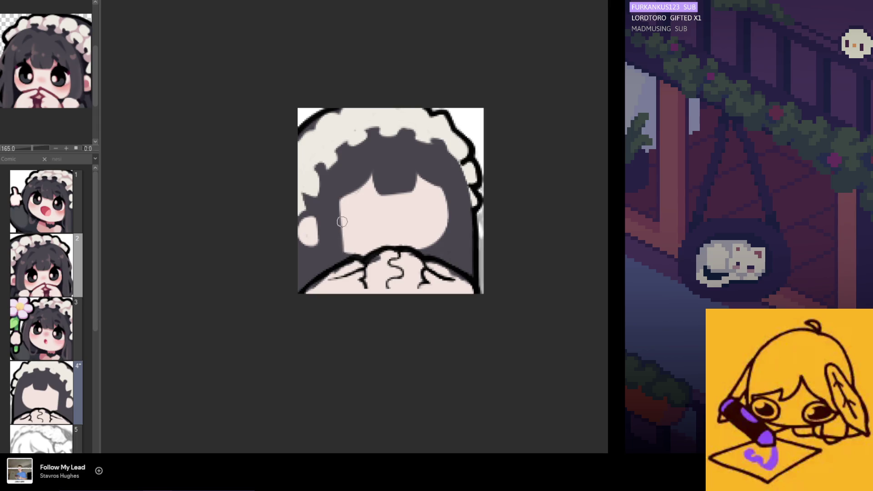
drag(338, 196, 343, 251)
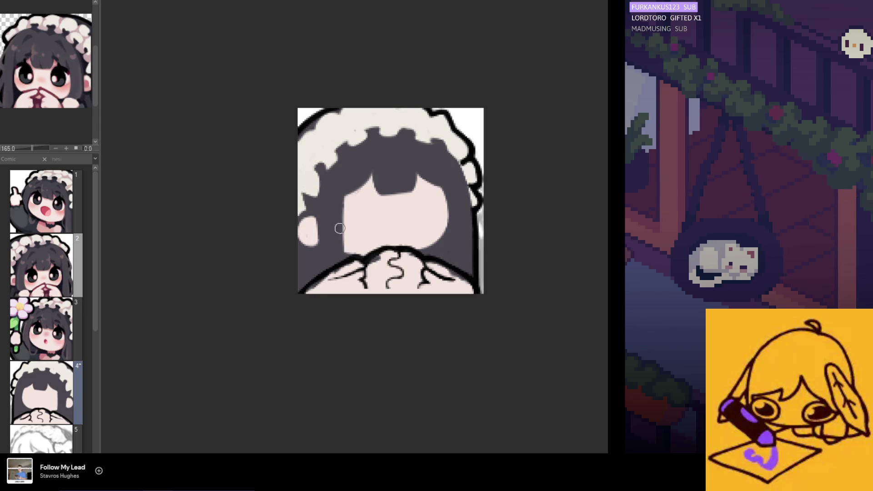
key(h)
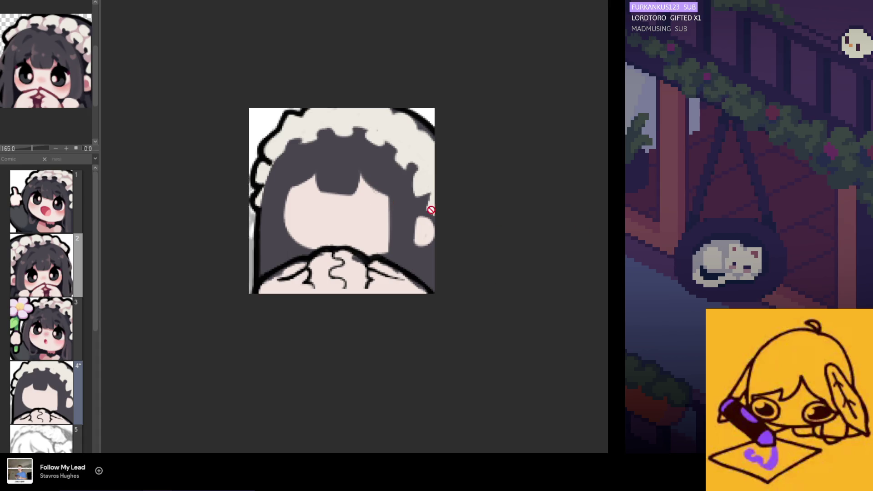
drag(323, 246, 320, 246)
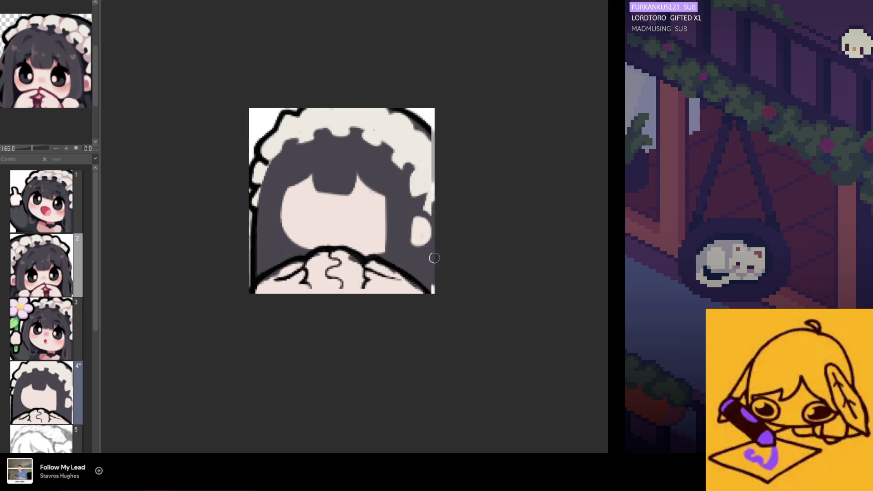
drag(429, 200, 432, 172)
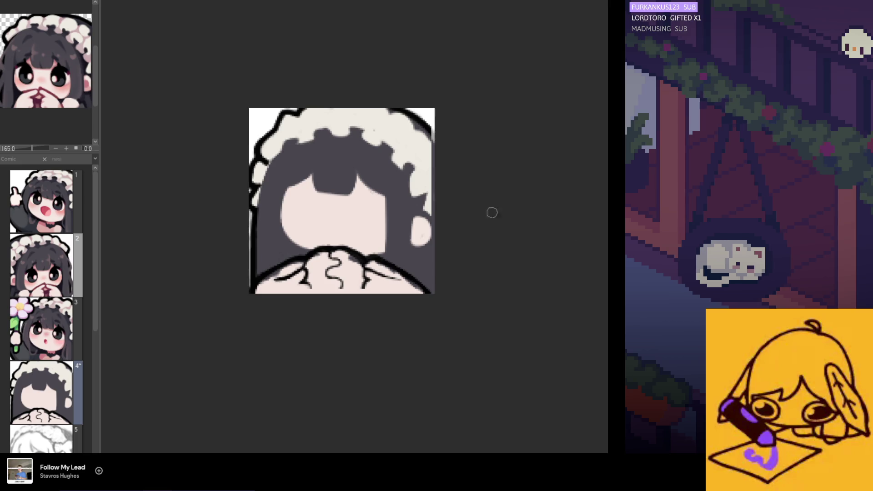
key(h)
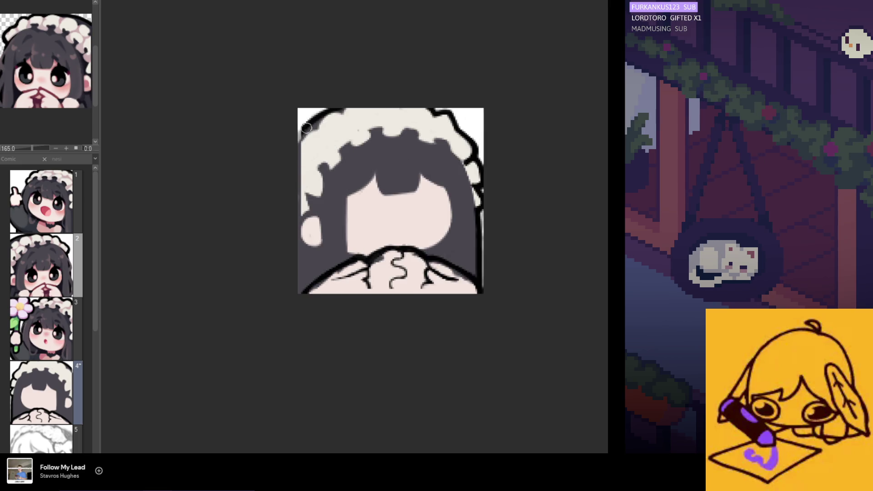
- Thicken the head's top outline at left and right and add a thin dark right hair edge
drag(320, 121, 302, 133)
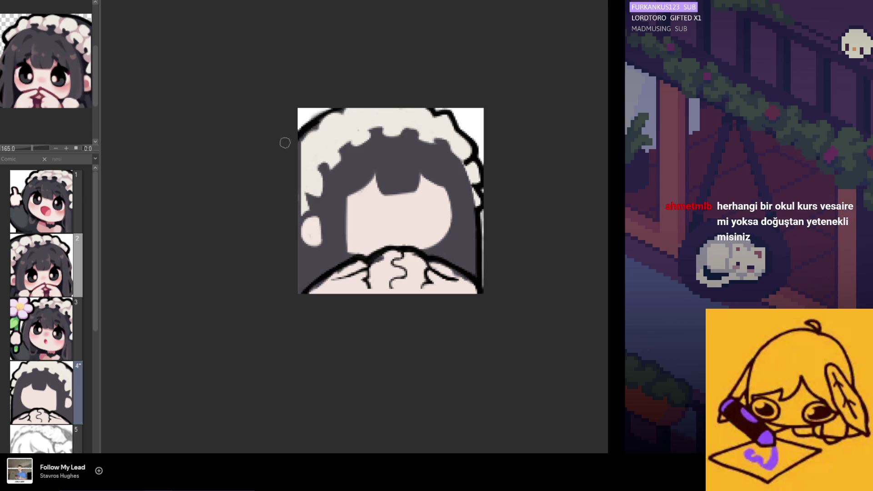
key(h)
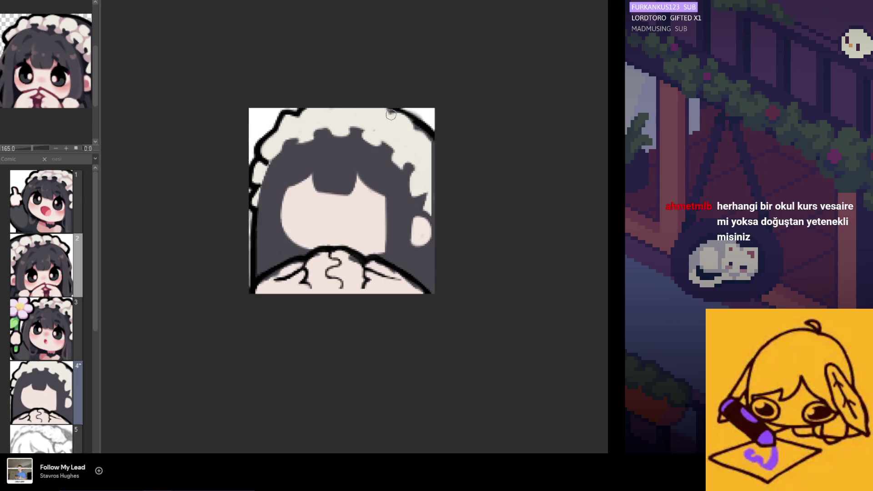
drag(396, 110, 434, 146)
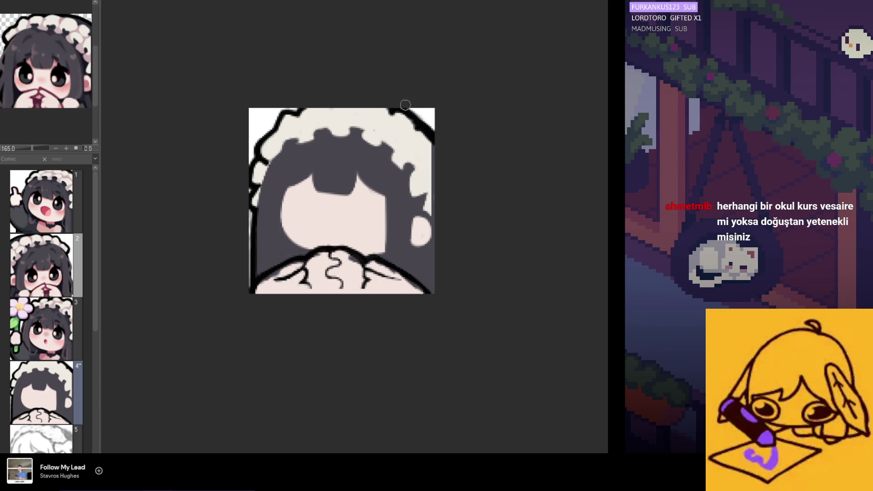
drag(407, 109, 422, 123)
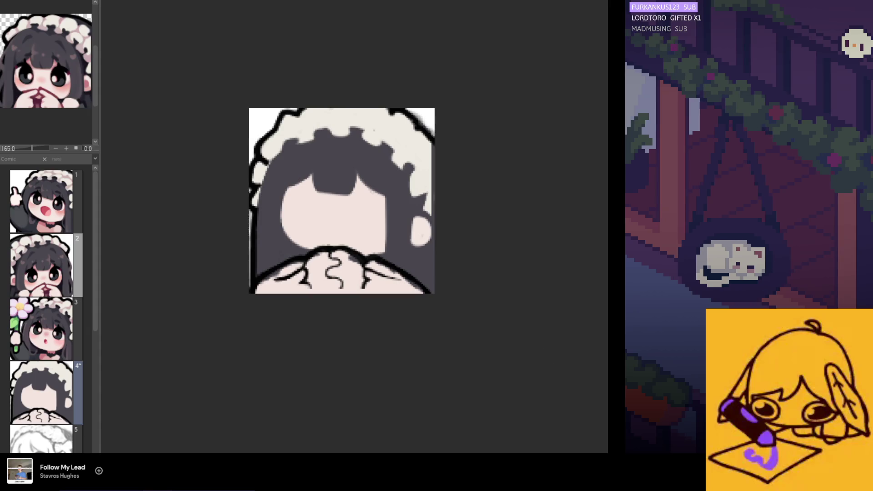
mouse_move(430, 196)
mouse_down()
mouse_move(428, 213)
mouse_move(433, 150)
mouse_up()
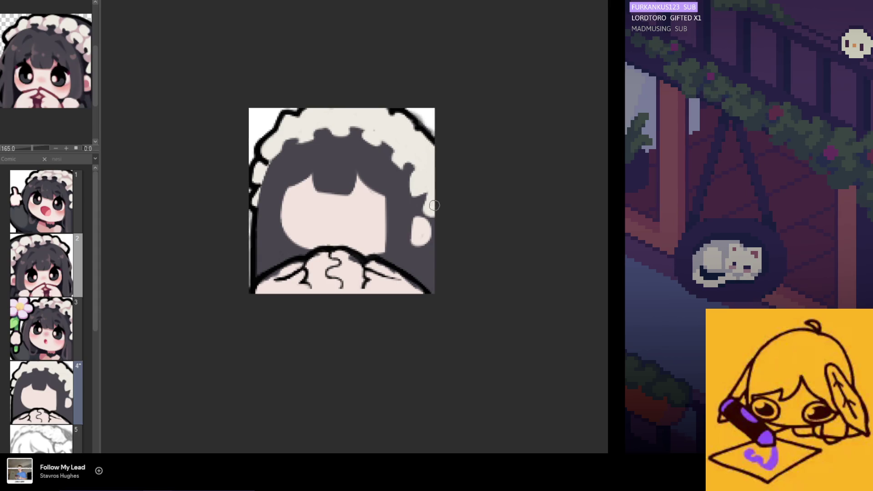
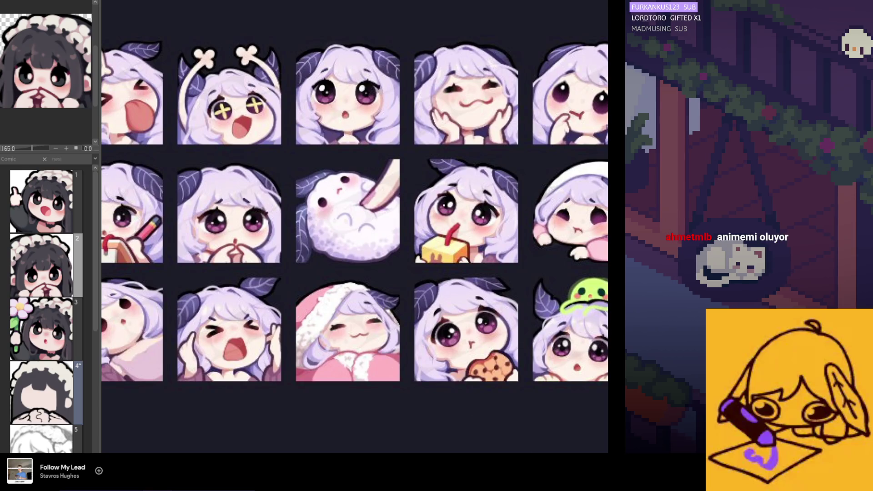
- Bring up the white-haired chibi emote sheet as reference, then look back at the three finished maid emotes
key(ctrl+Tab)
scroll(471, 270, up, 3)
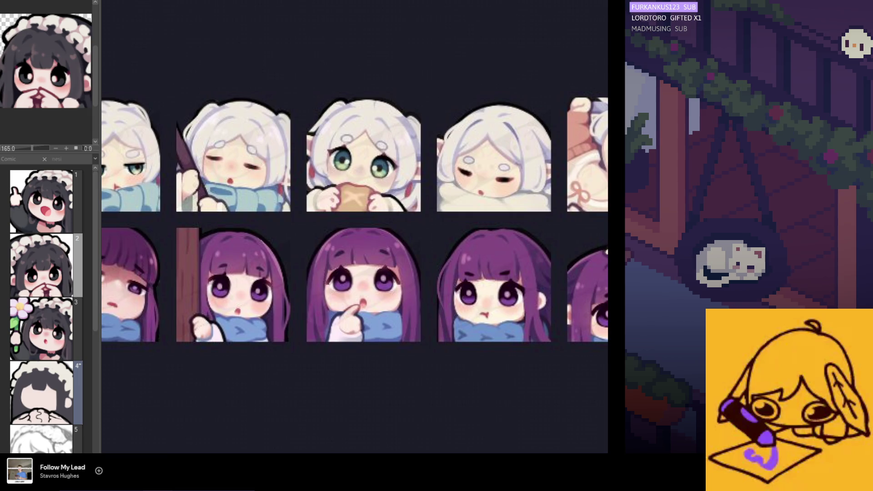
key(alt+Tab)
scroll(387, 201, up, 3)
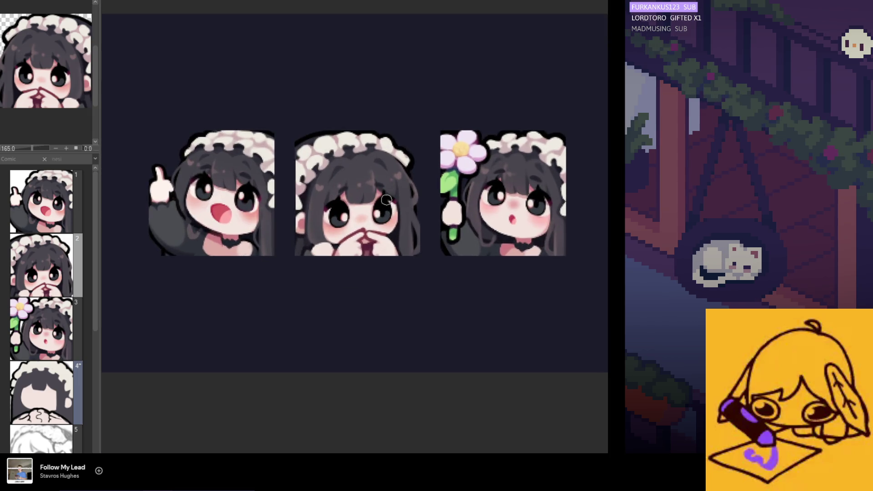
scroll(387, 201, up, 2)
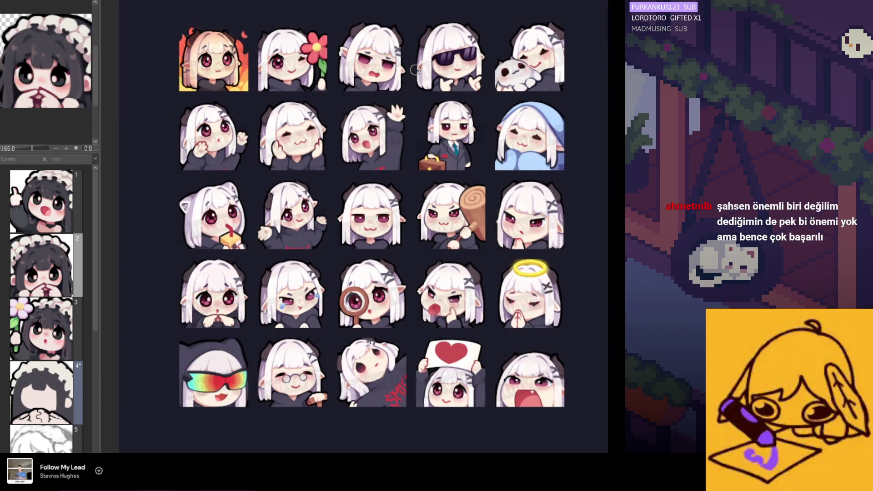
- Zoom in on the purple-haired angyLurk emote card
scroll(439, 50, up, 2)
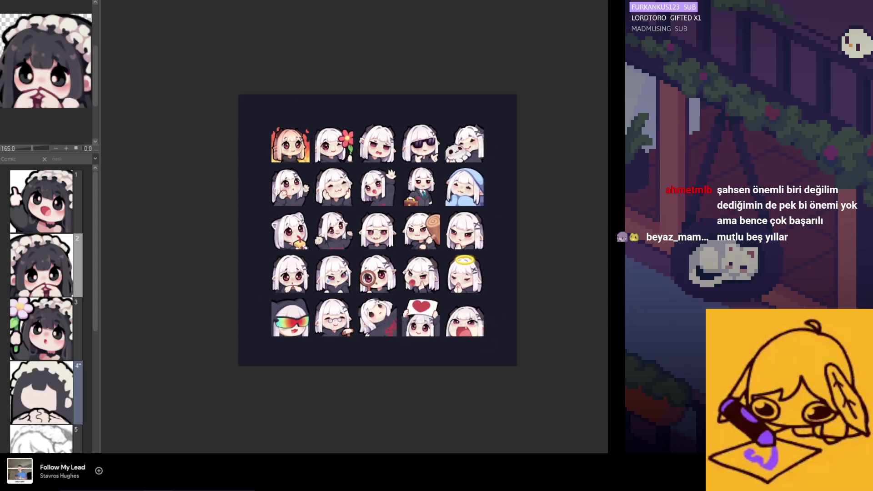
scroll(382, 180, up, 2)
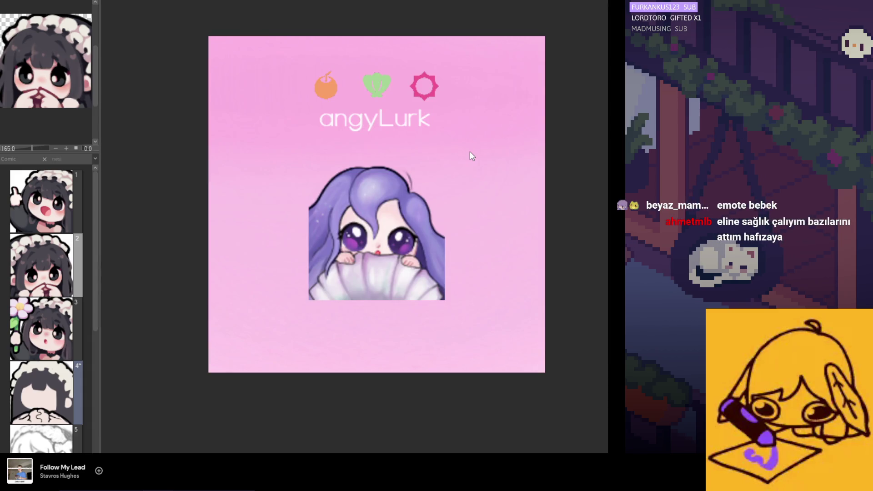
- Zoom in on the maid emote's head with black hair and cream headdress
scroll(309, 188, up, 2)
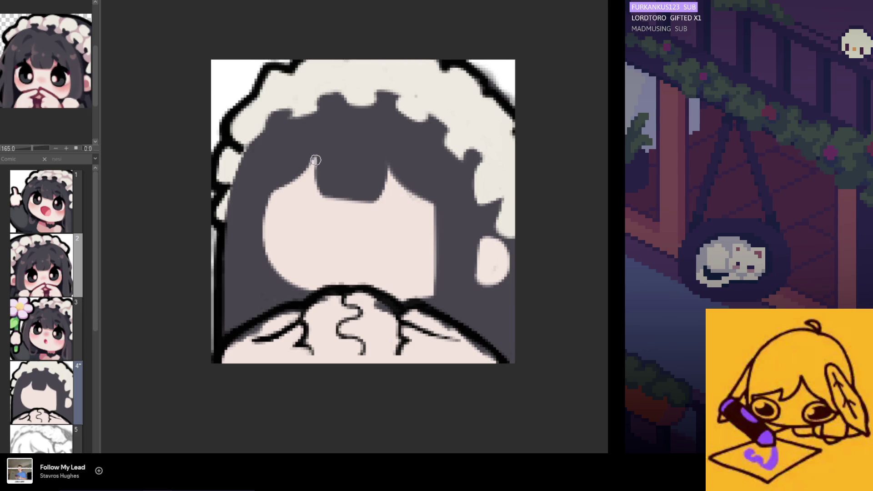
- Using the sampled dark hair colour, smooth the left and lower edges of the central bangs
drag(317, 156, 324, 190)
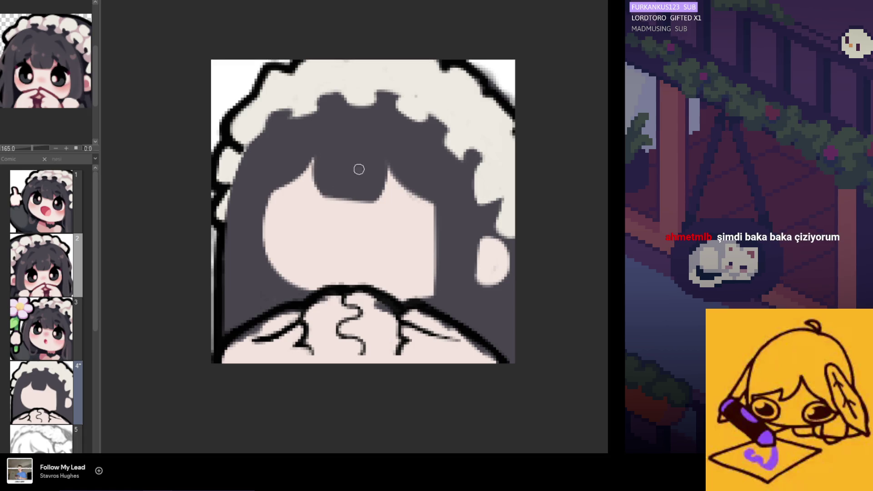
ctrl+click(338, 180)
drag(326, 189, 316, 150)
ctrl+click(328, 161)
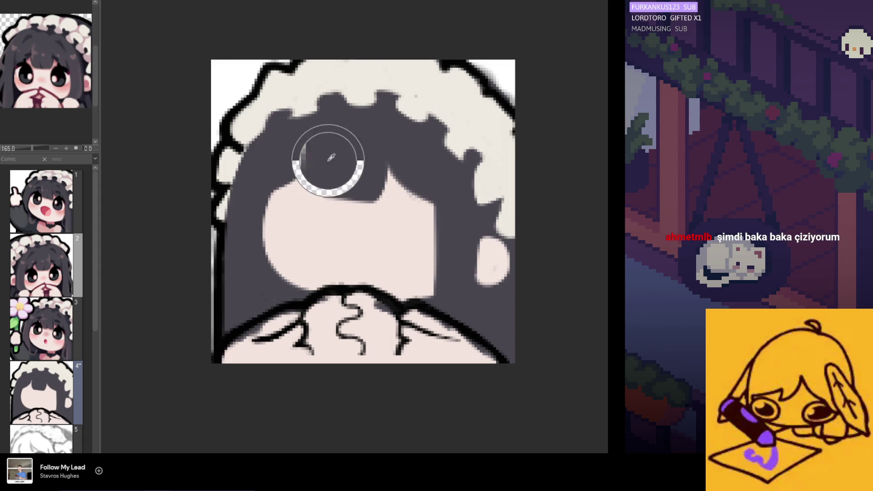
mouse_move(343, 203)
mouse_down()
mouse_move(378, 200)
mouse_move(318, 201)
mouse_move(371, 197)
mouse_up()
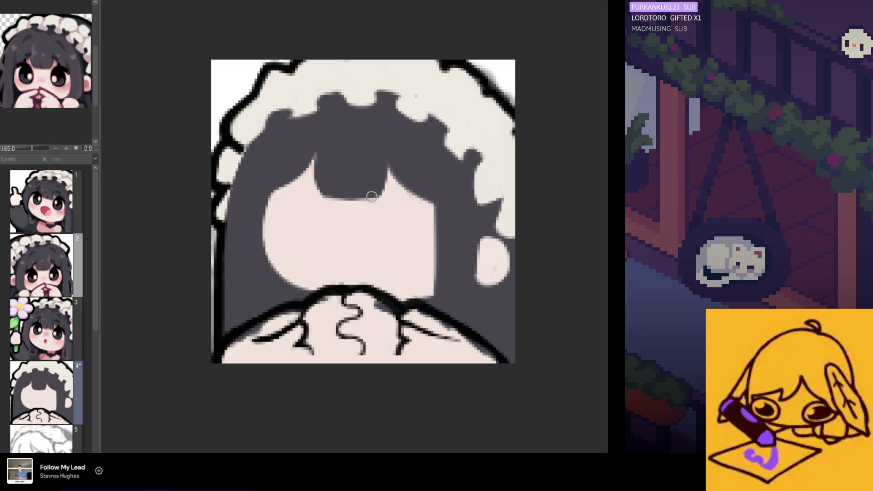
ctrl+click(368, 166)
- Fill the light gap along the right edge of the bangs
drag(378, 150, 384, 198)
key(ctrl+z)
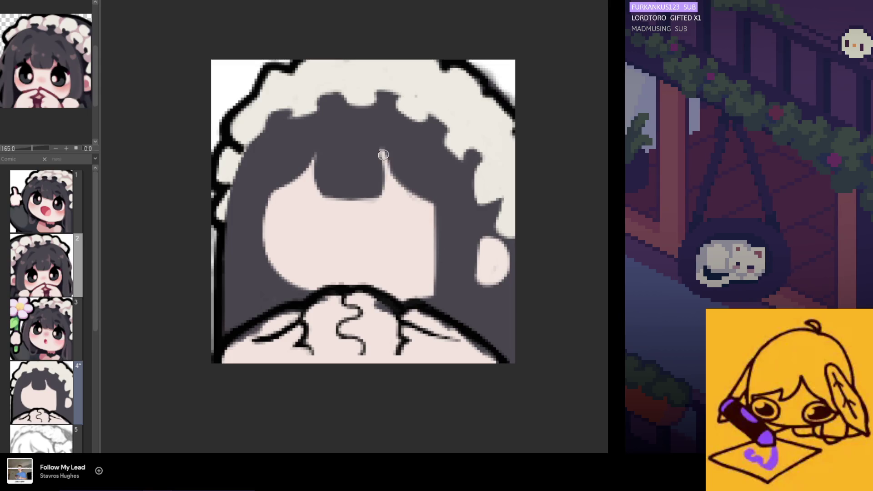
drag(374, 144, 384, 191)
key(ctrl+z)
drag(376, 147, 385, 178)
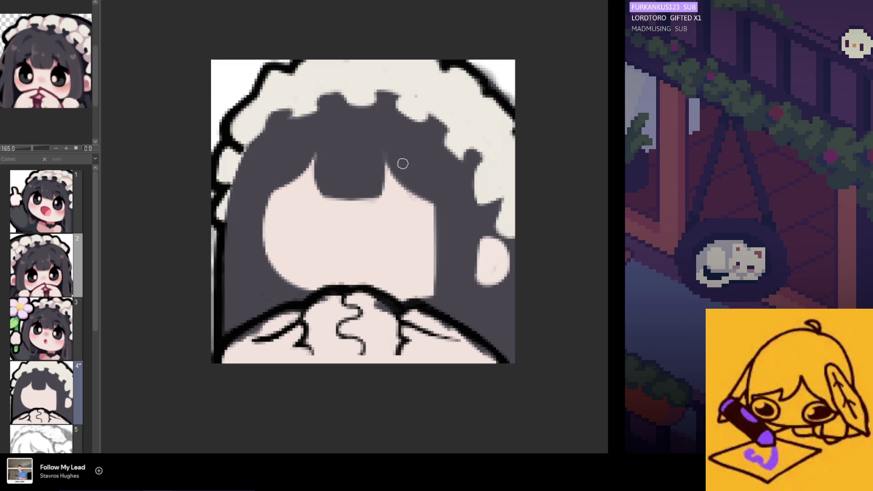
- Repaint the right edge of the face for a cleaner contour
drag(432, 189, 438, 257)
key(ctrl+z)
drag(437, 216, 436, 292)
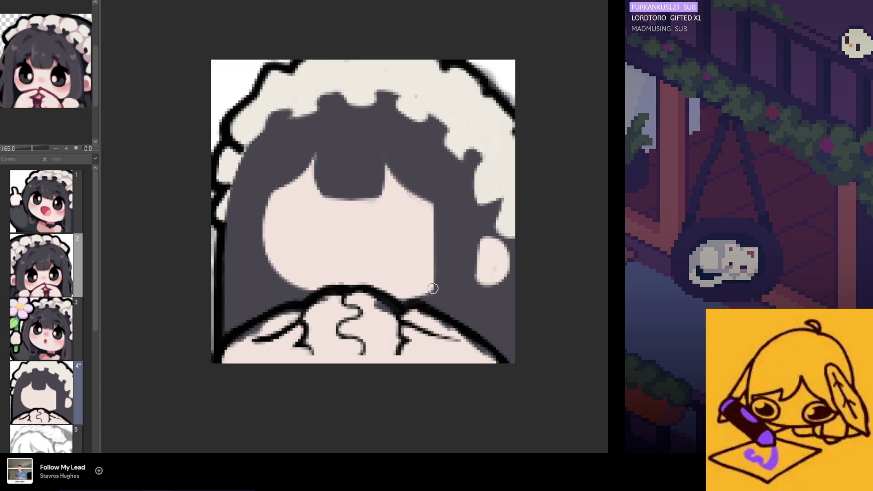
scroll(432, 289, down, 5)
scroll(398, 225, up, 4)
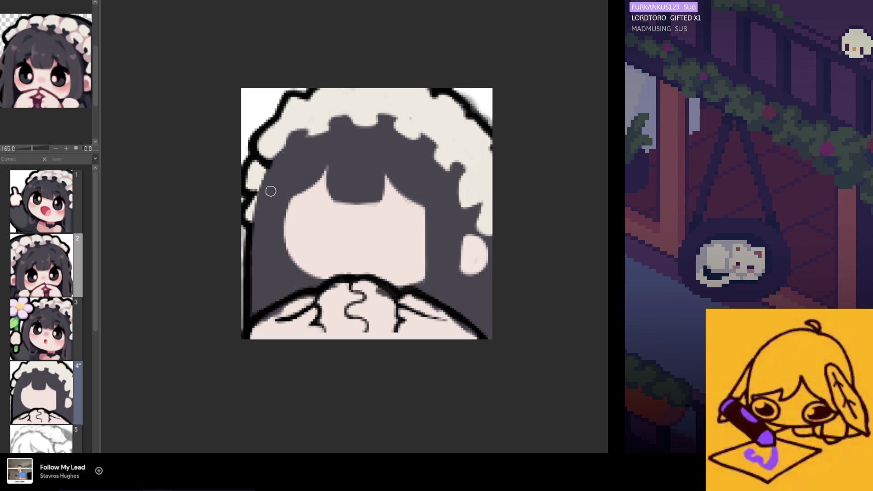
- Nudge the maid artwork a few pixels down on the canvas
scroll(292, 209, down, 2)
scroll(332, 244, up, 2)
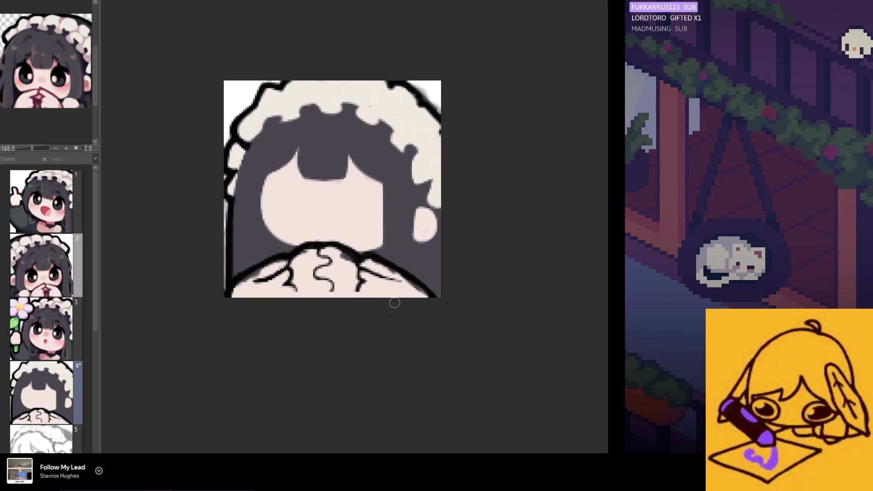
scroll(326, 288, up, 1)
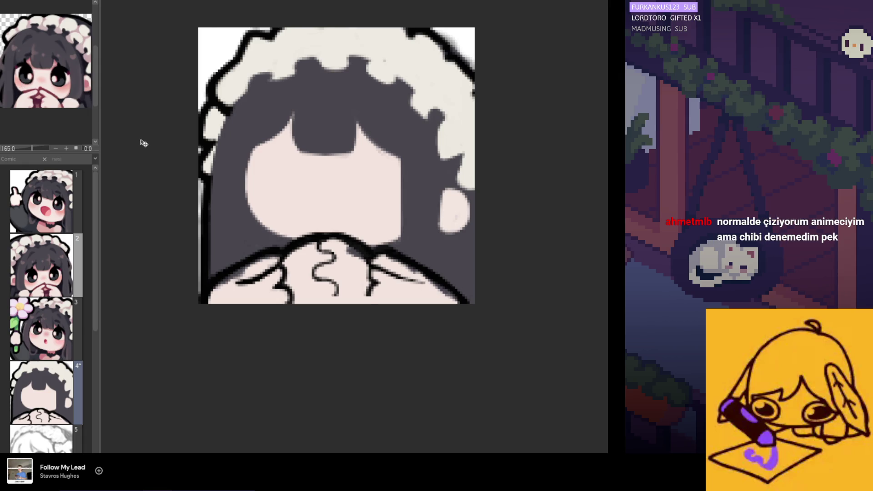
key(ctrl+z)
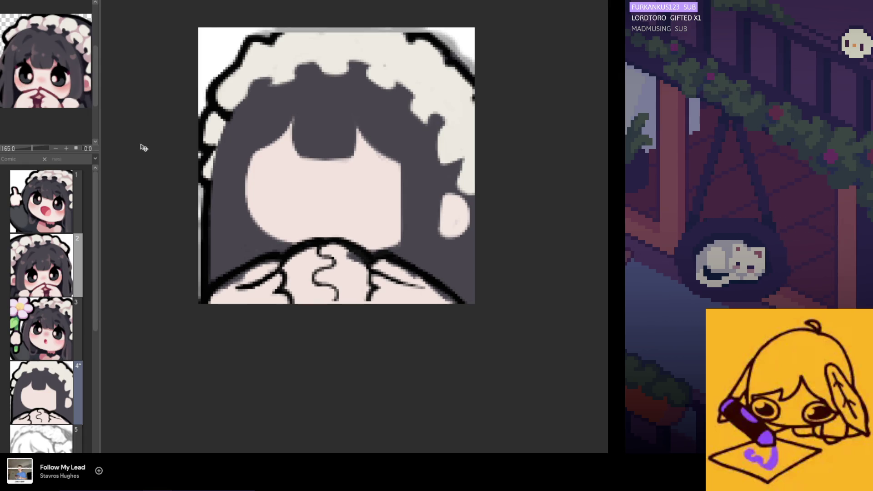
scroll(172, 149, down, 1)
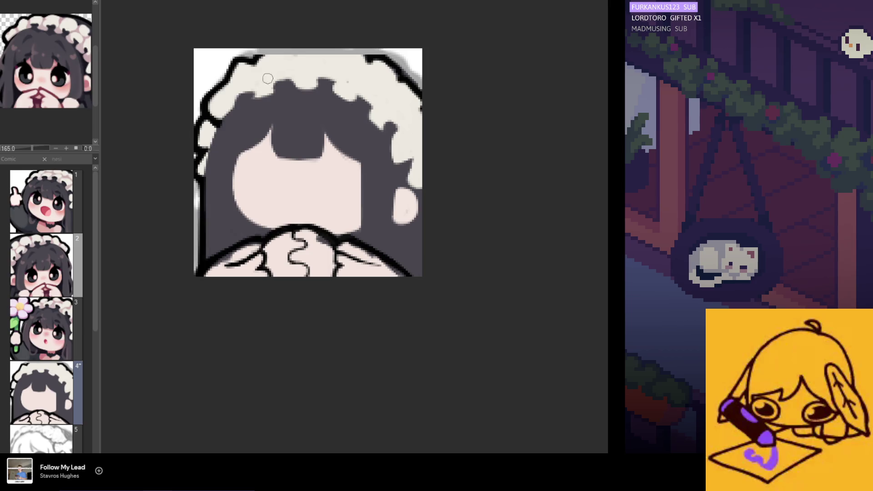
- Ink the headdress's black top outline across the pale band, then touch part of it up with cream
drag(255, 55, 278, 50)
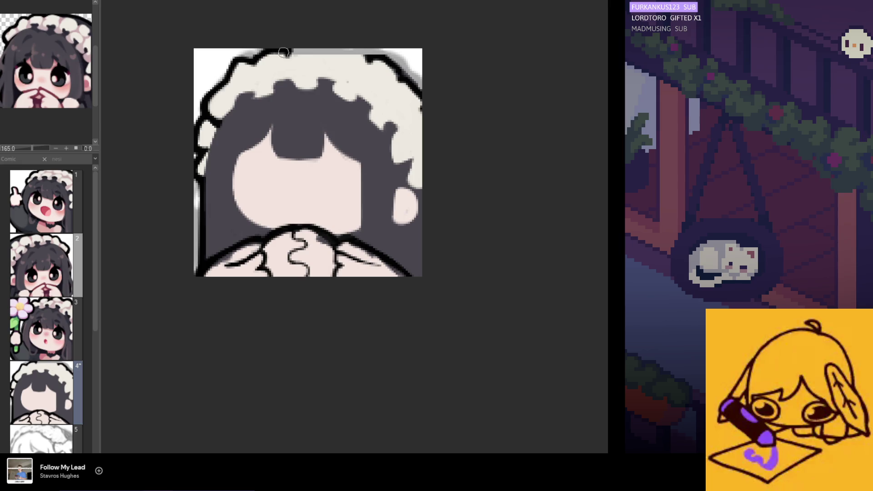
drag(301, 49, 319, 51)
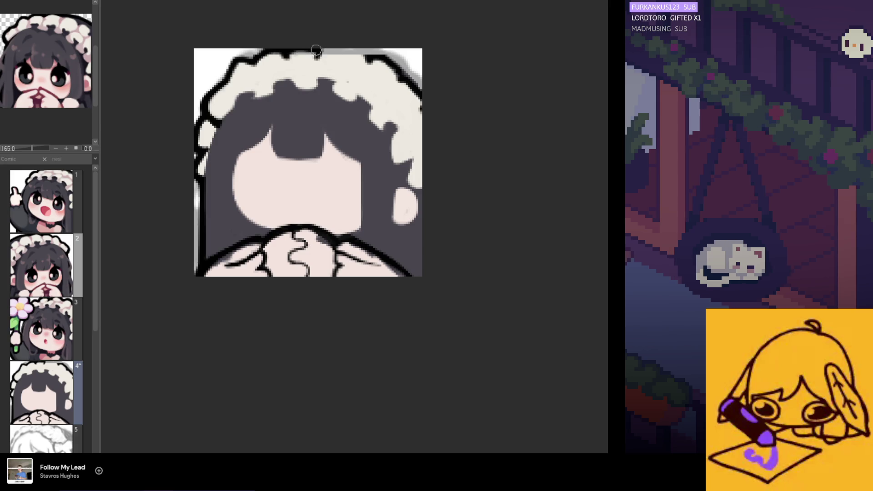
mouse_move(319, 49)
mouse_down()
mouse_move(368, 53)
mouse_move(374, 63)
mouse_up()
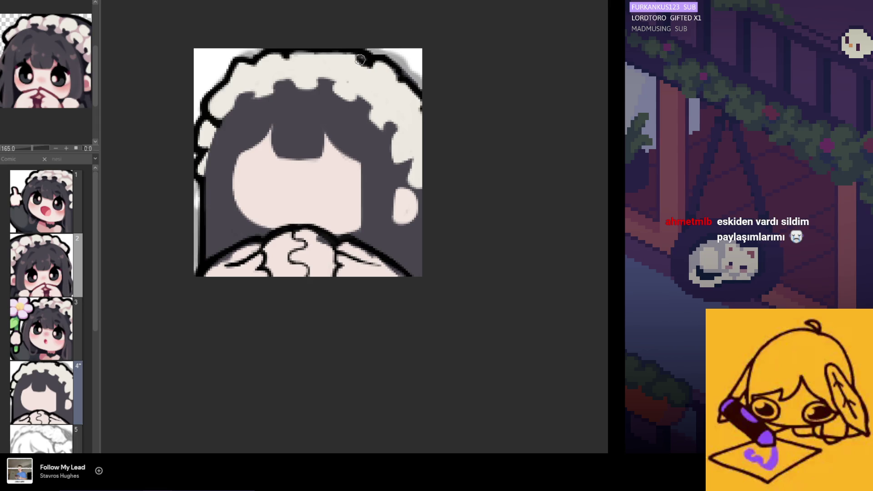
drag(346, 51, 365, 62)
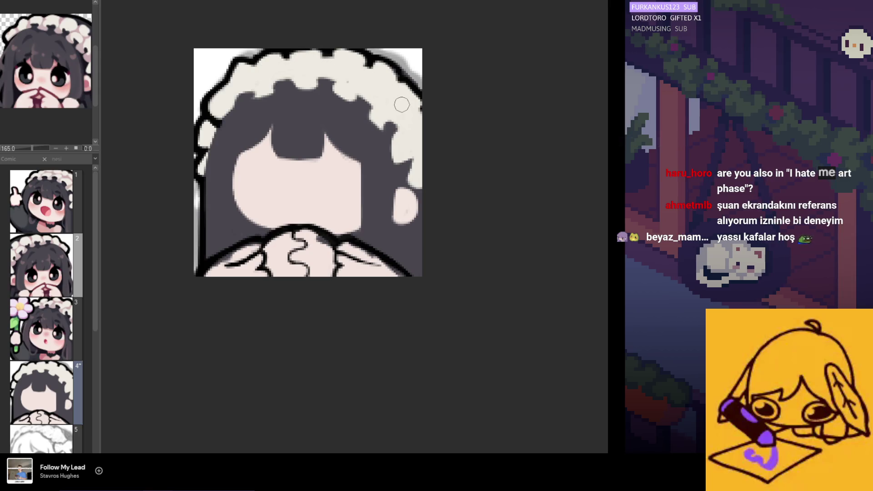
scroll(387, 100, down, 2)
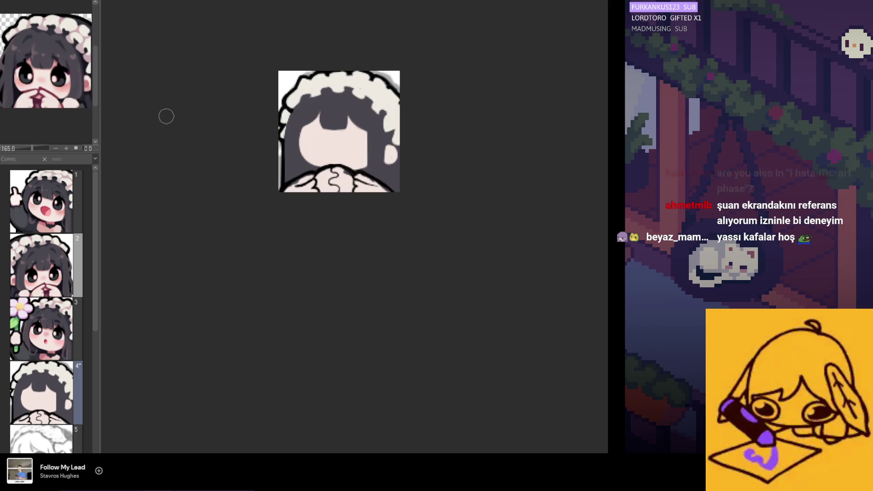
scroll(38, 83, up, 1)
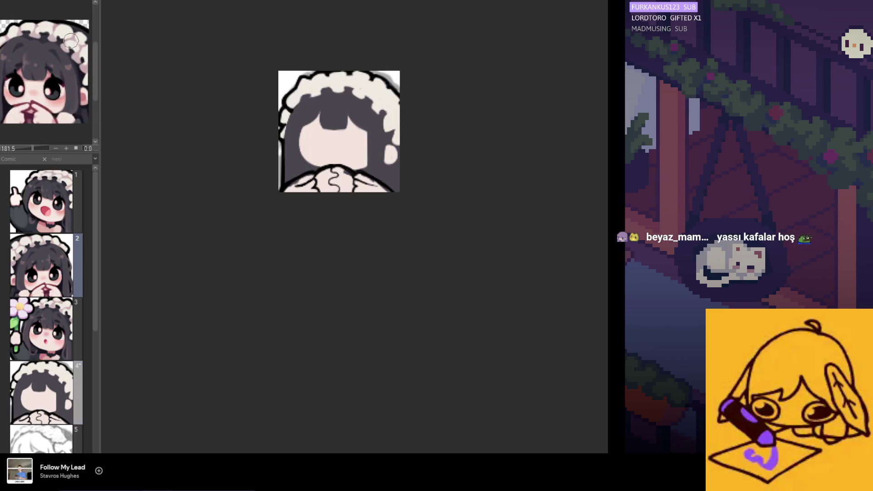
scroll(69, 41, down, 2)
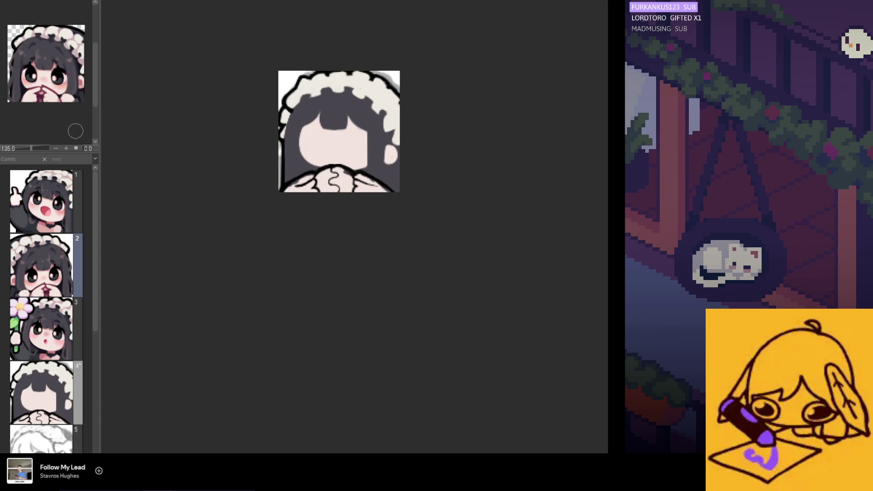
scroll(60, 59, up, 2)
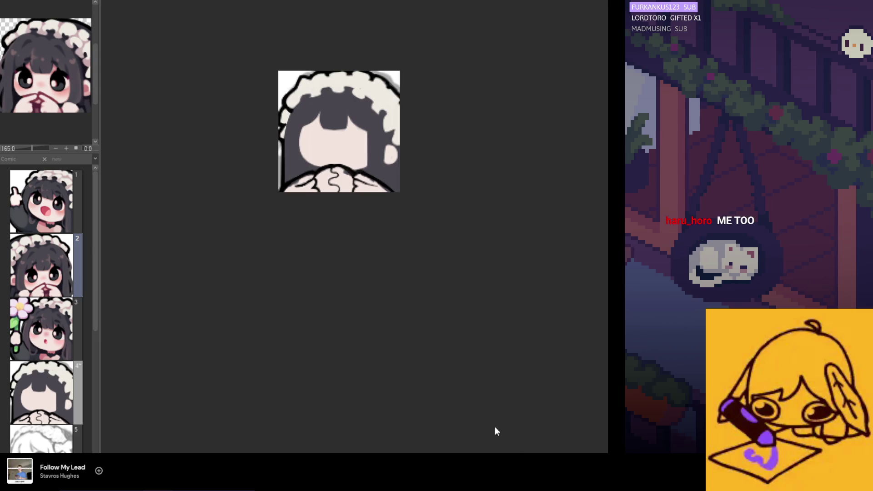
scroll(342, 144, up, 4)
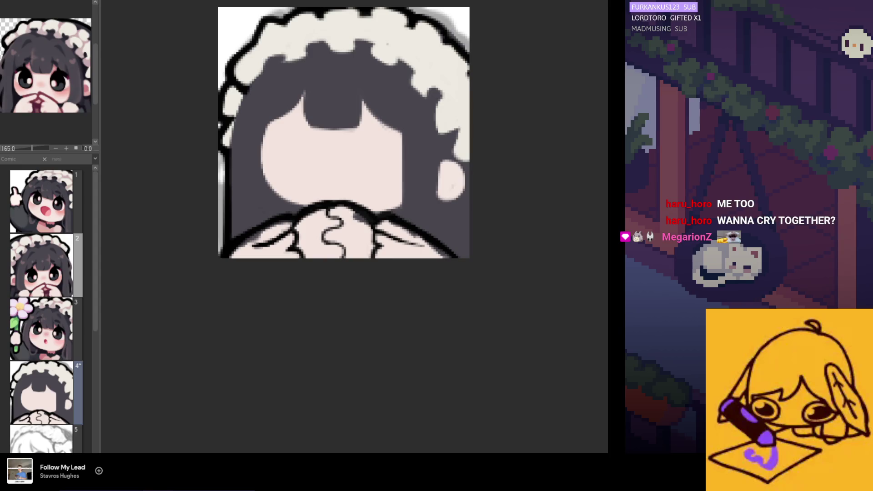
key(ctrl+z)
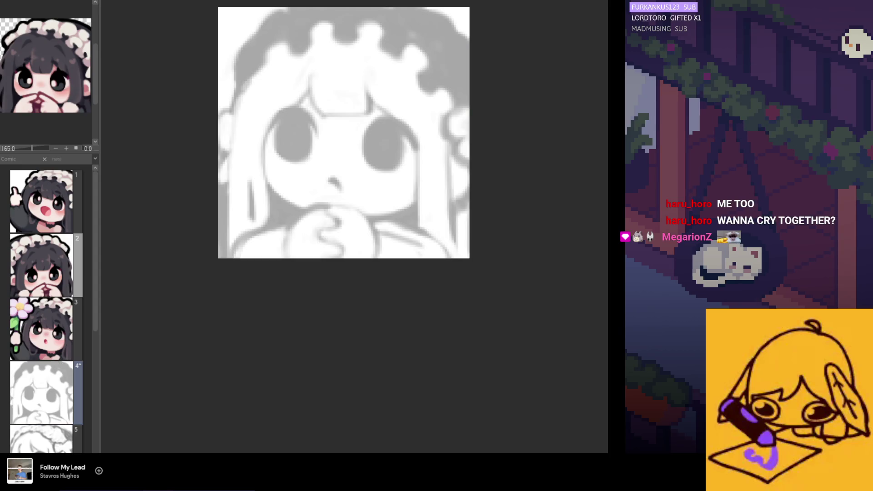
key(ctrl+z)
key(ctrl+y)
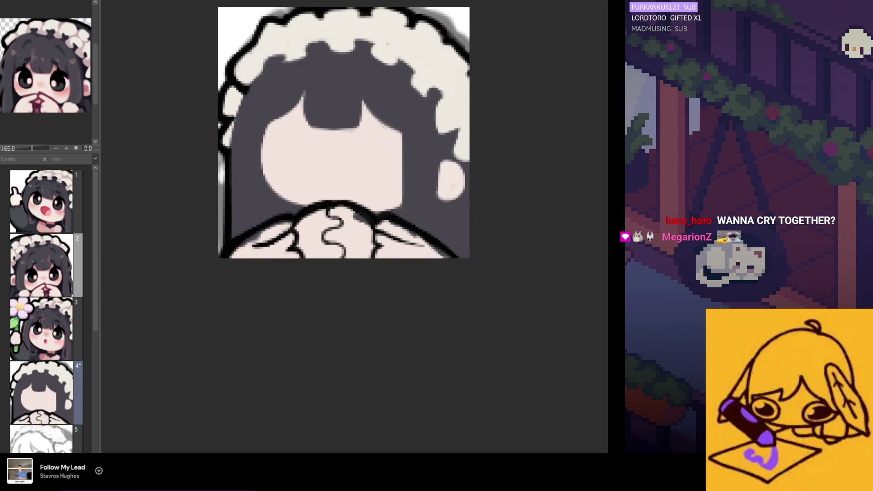
key(ctrl+z)
scroll(373, 222, down, 3)
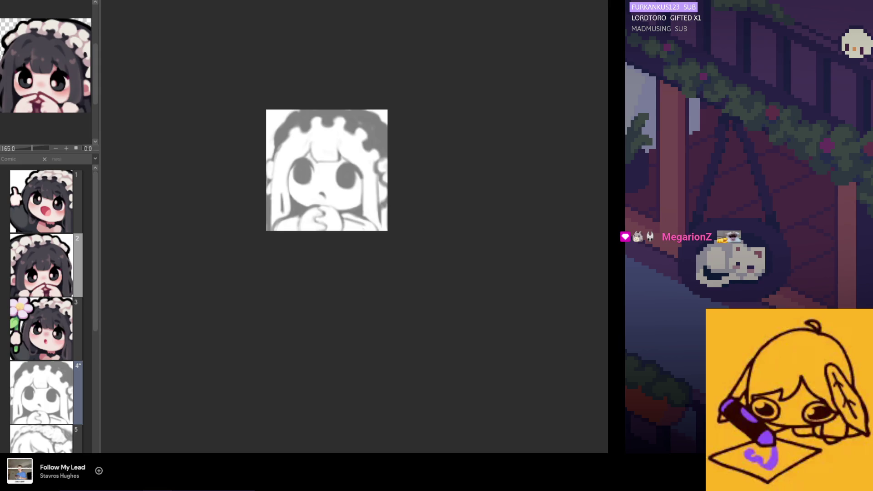
key(ctrl+y)
key(ctrl+z)
key(ctrl+y)
key(ctrl+z)
scroll(317, 155, up, 1)
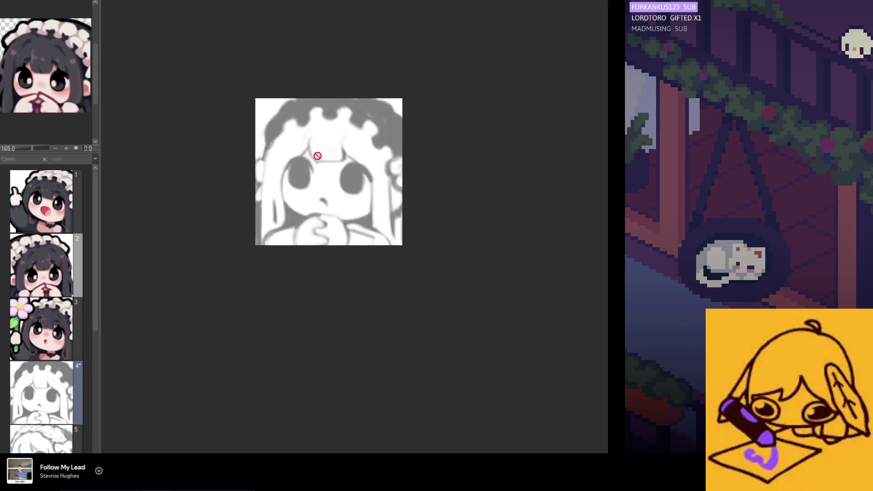
scroll(319, 157, up, 3)
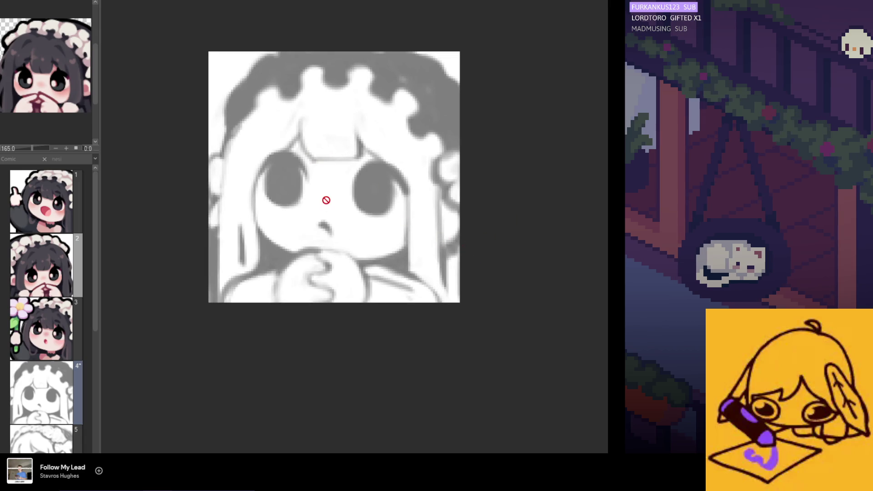
scroll(326, 199, up, 5)
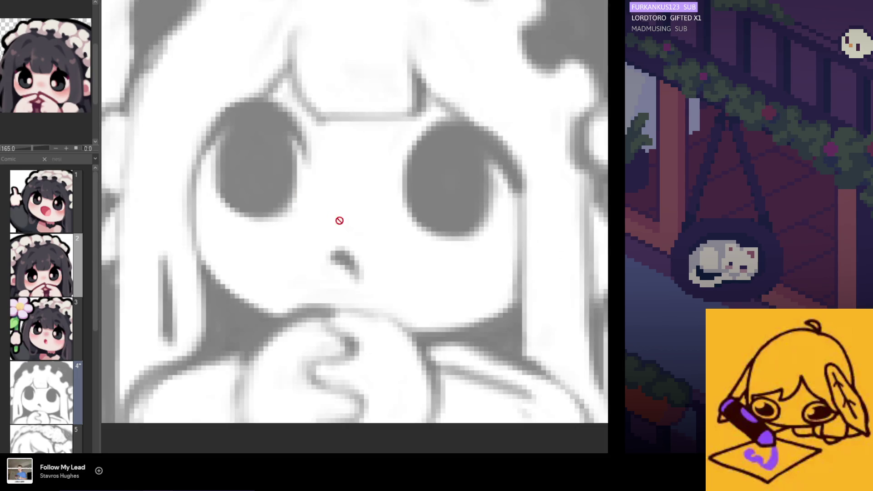
scroll(414, 200, down, 3)
scroll(325, 189, up, 3)
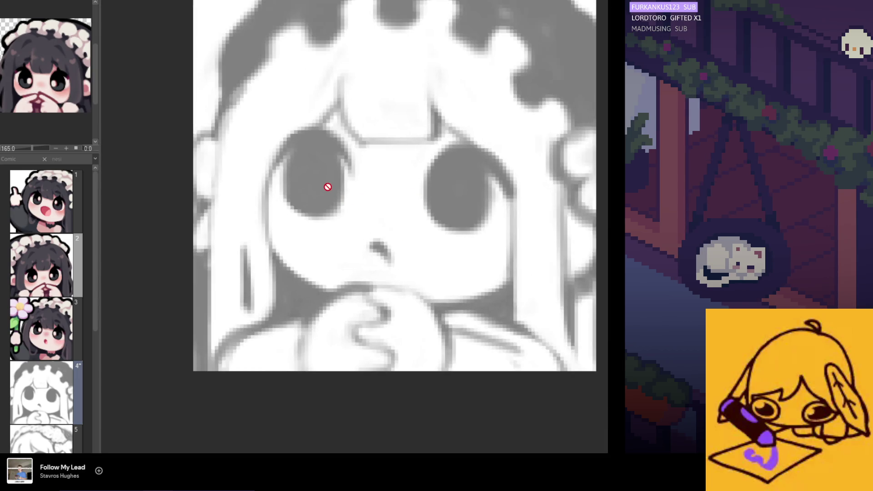
scroll(355, 161, up, 2)
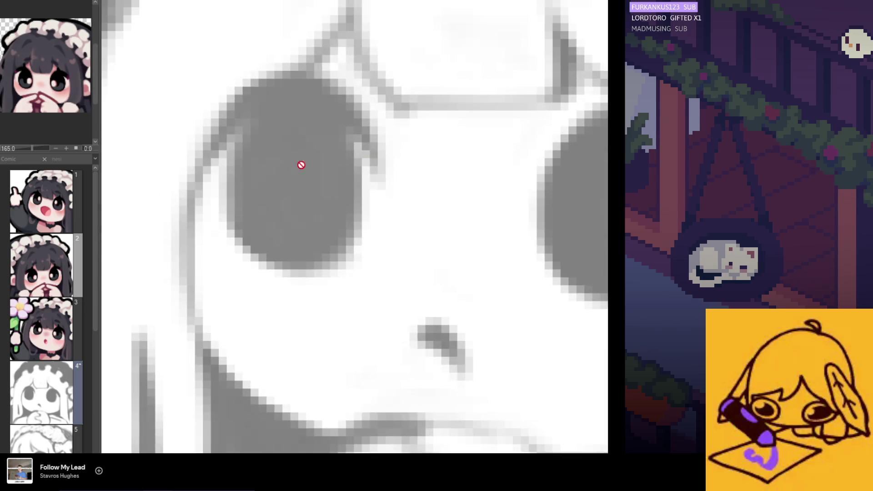
scroll(295, 167, down, 6)
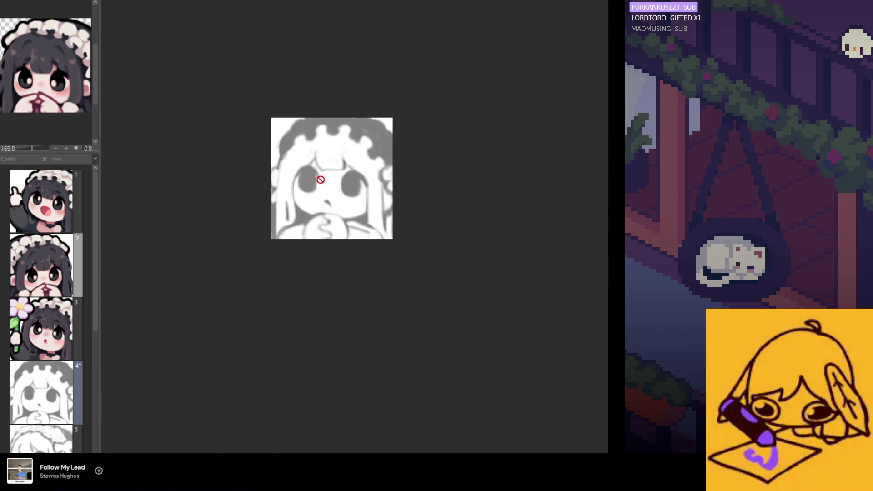
scroll(495, 244, down, 1)
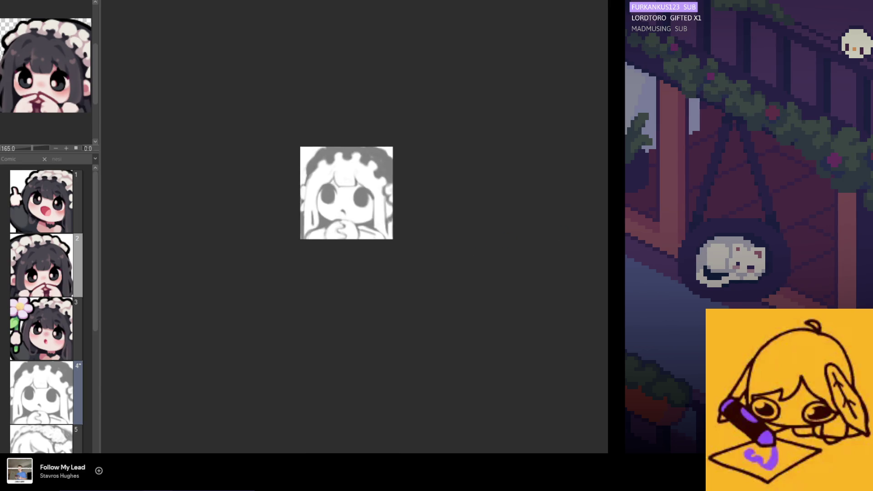
key(ctrl+z)
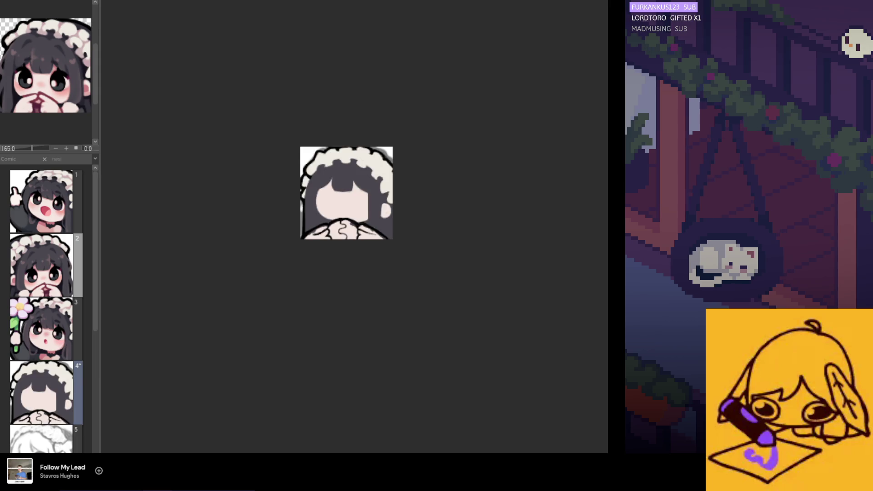
key(ctrl+y)
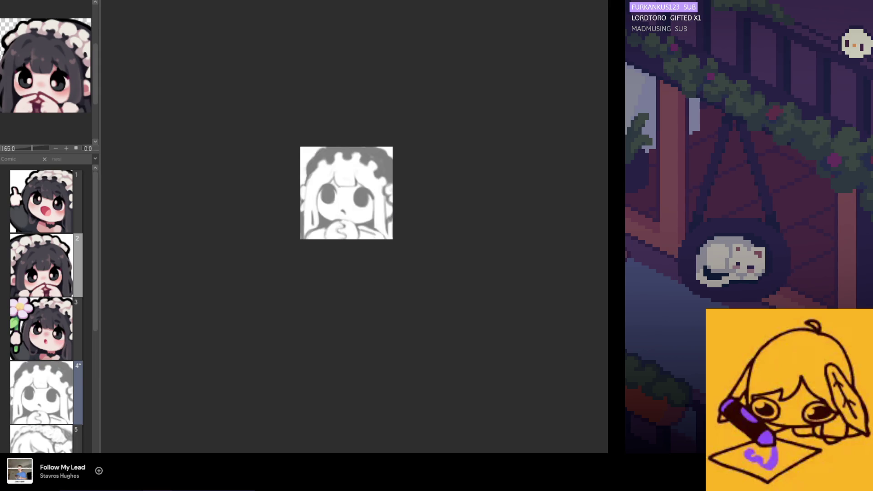
key(ctrl+z)
key(ctrl+y)
key(ctrl+z)
key(ctrl+y)
key(ctrl+z)
key(ctrl+y)
key(ctrl+z)
key(ctrl+y)
key(ctrl+z)
key(ctrl+y)
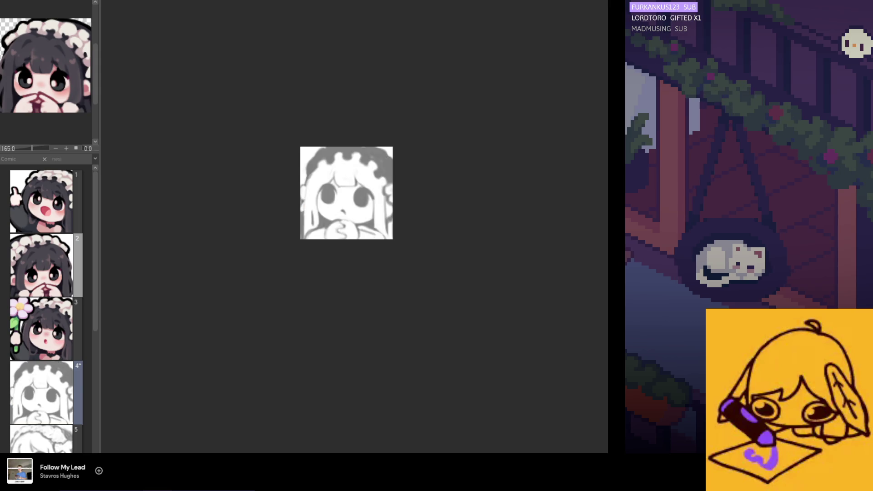
scroll(321, 179, up, 5)
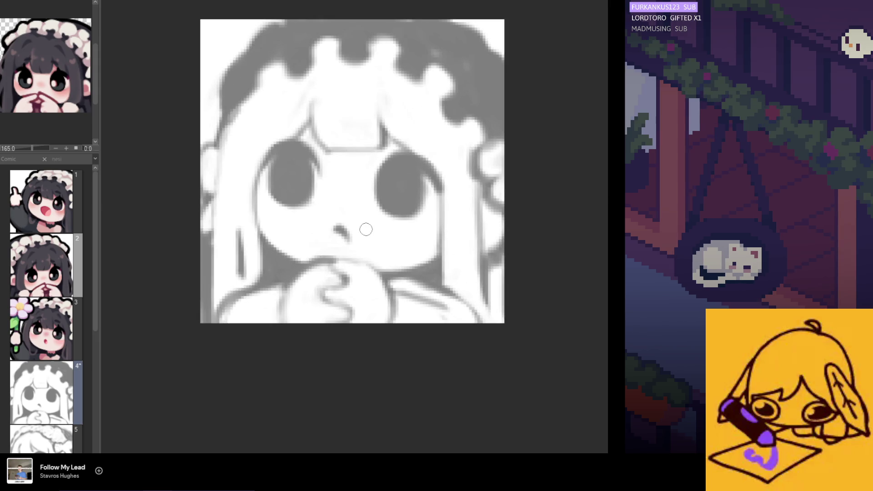
- Draw a black lash arc above the left eye, retrying it several times
mouse_move(262, 166)
mouse_down()
mouse_move(266, 147)
mouse_move(312, 152)
mouse_up()
key(ctrl+z)
drag(262, 161, 312, 151)
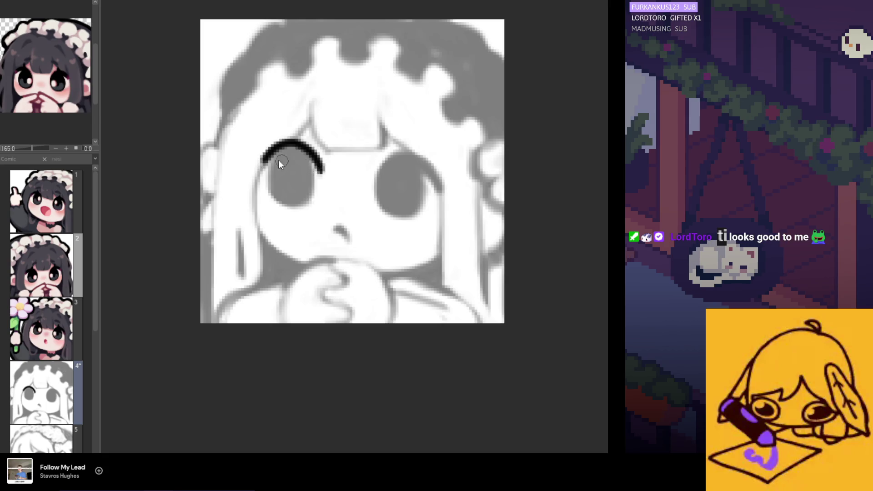
key(ctrl+z)
mouse_move(262, 162)
mouse_down()
mouse_move(312, 152)
mouse_move(277, 147)
mouse_move(318, 166)
mouse_move(266, 157)
mouse_move(317, 170)
mouse_up()
key(ctrl+z)
key(ctrl+z)
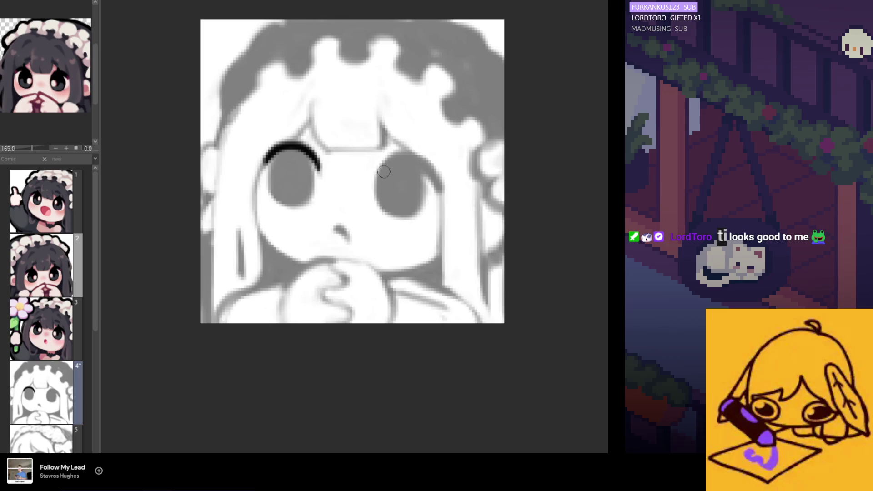
- Draw the black lash arc above the right eye
mouse_move(385, 171)
mouse_down()
mouse_move(435, 172)
mouse_move(443, 191)
mouse_up()
key(ctrl+z)
key(ctrl+z)
key(ctrl+z)
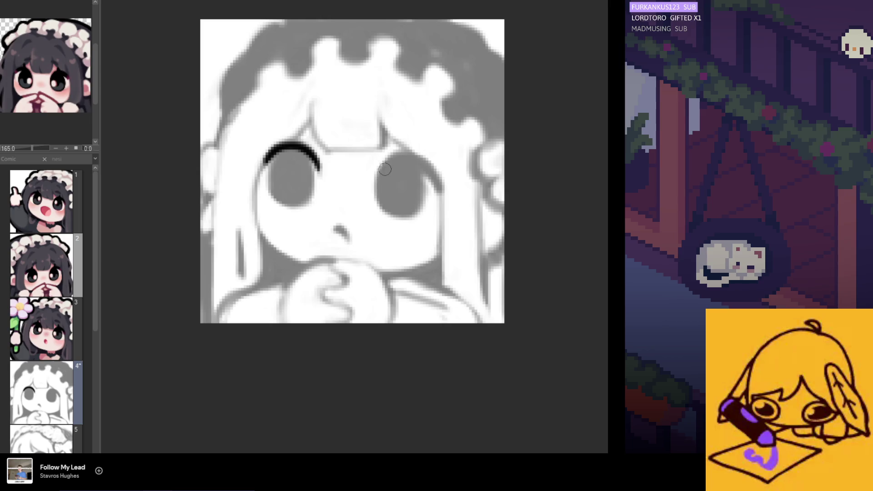
drag(398, 157, 436, 172)
key(ctrl+z)
mouse_move(379, 175)
mouse_down()
mouse_move(386, 162)
mouse_move(428, 169)
mouse_move(439, 188)
mouse_up()
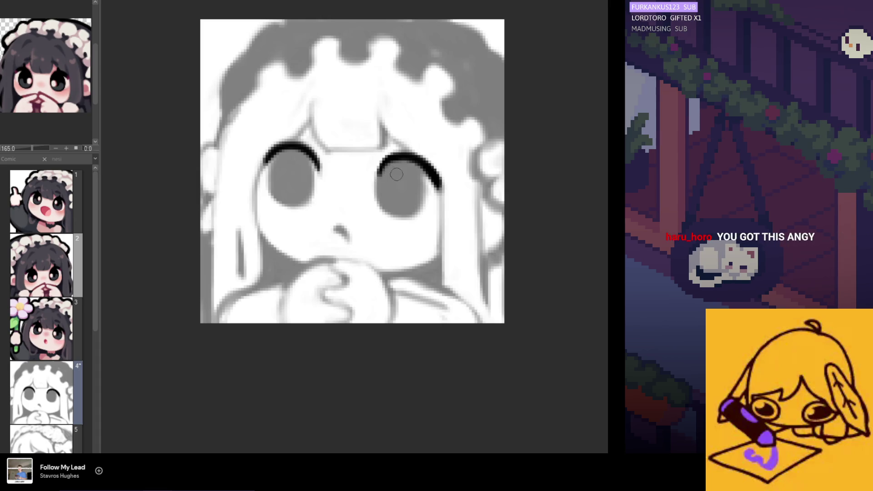
- Thicken the left lash's outer end, add a small nose mark and start filling the left eye black
drag(295, 144, 264, 160)
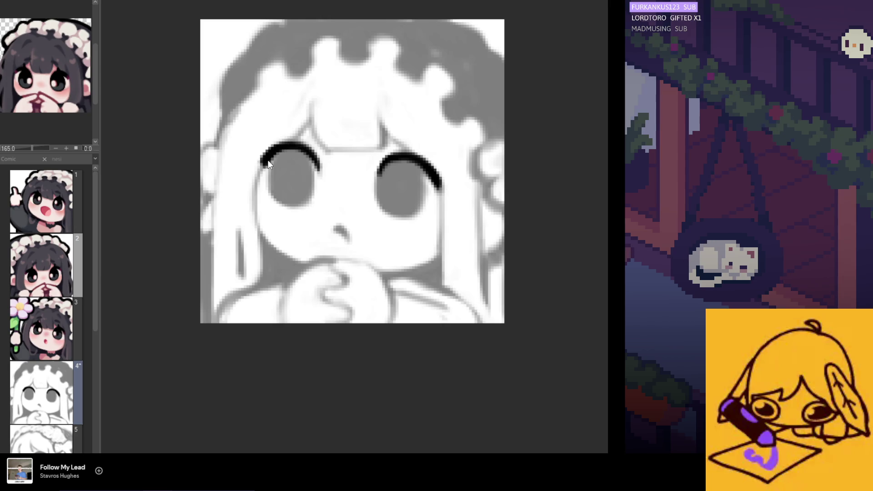
drag(263, 164, 279, 152)
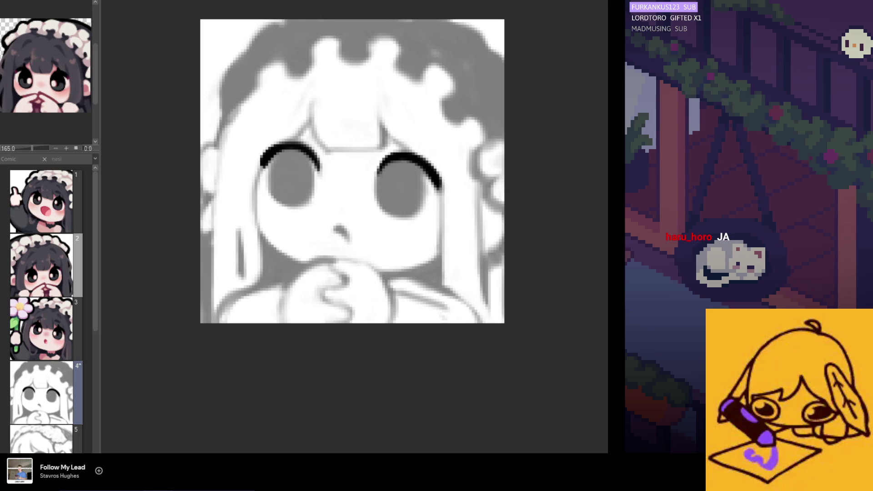
drag(317, 167, 265, 165)
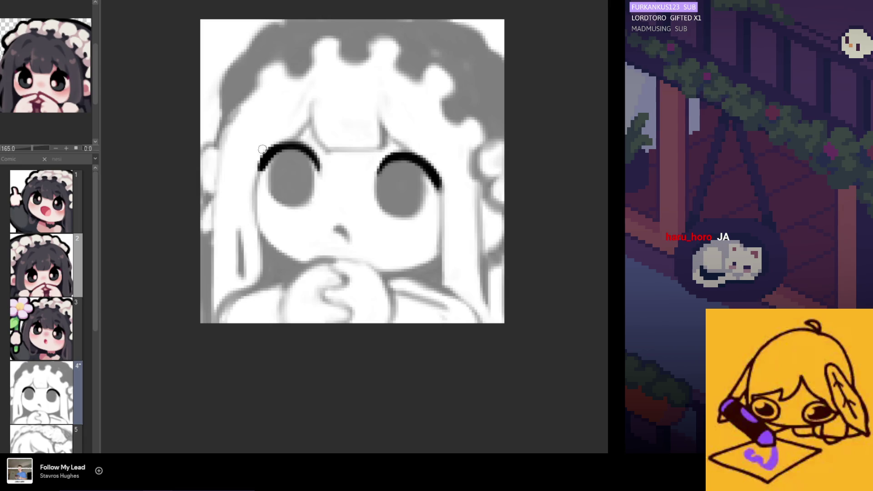
key(ctrl+z)
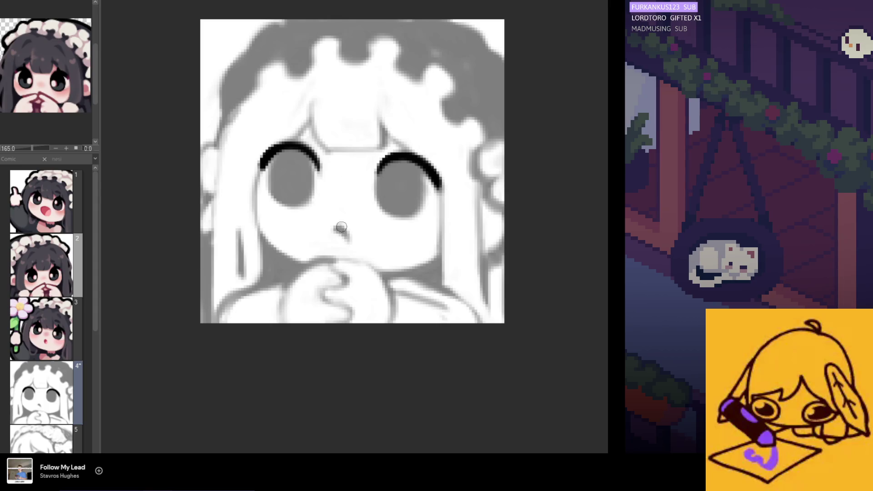
drag(335, 228, 347, 236)
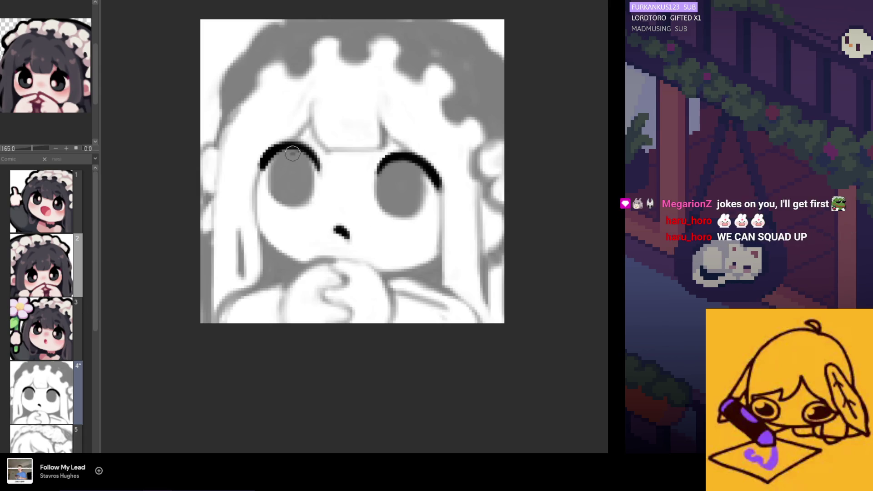
mouse_move(278, 198)
mouse_down()
mouse_move(279, 164)
mouse_move(279, 182)
mouse_move(291, 182)
mouse_move(295, 169)
mouse_move(299, 184)
mouse_up()
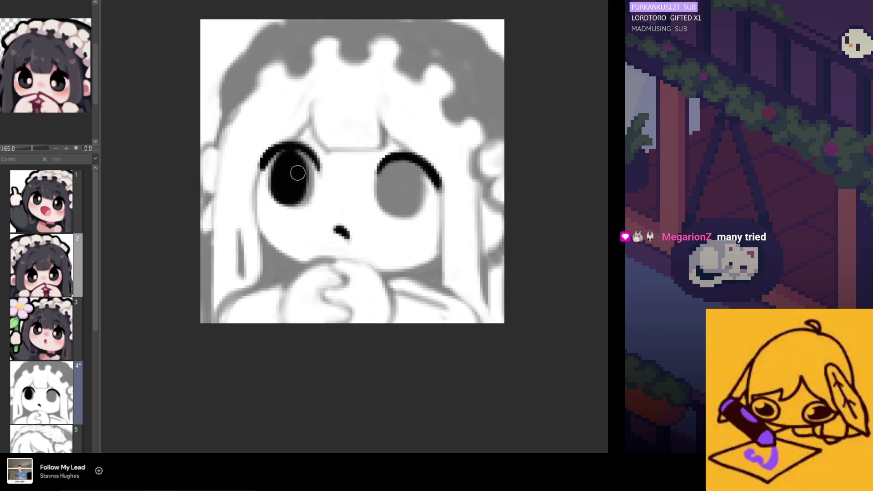
- Finish filling the left eye black and paint a thick black crescent down the right eye's left side
drag(291, 156, 293, 161)
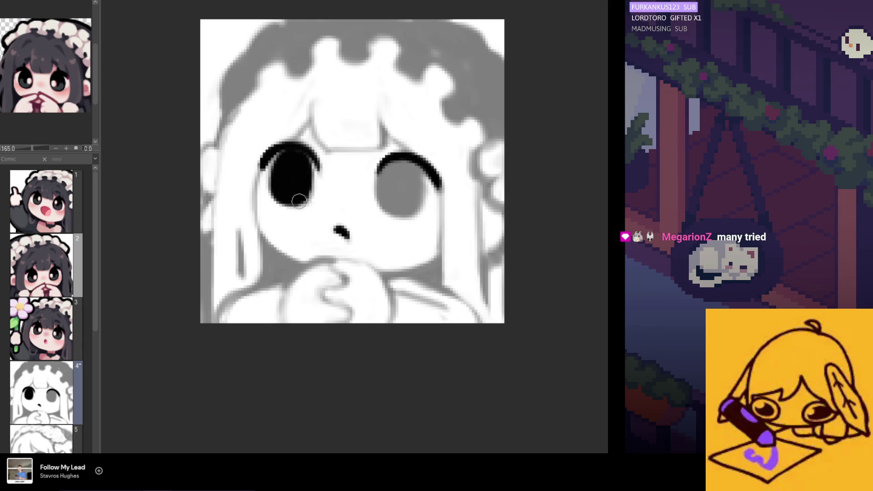
drag(292, 155, 277, 172)
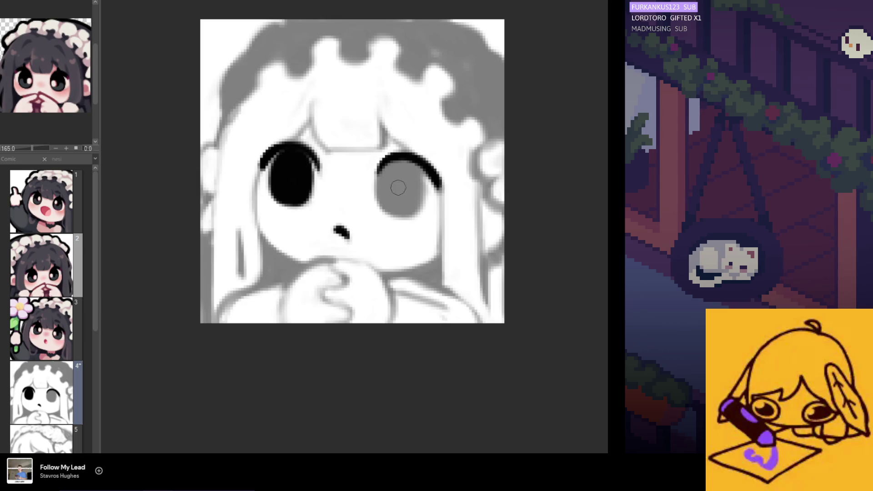
drag(383, 161, 393, 204)
key(ctrl+z)
drag(383, 161, 397, 199)
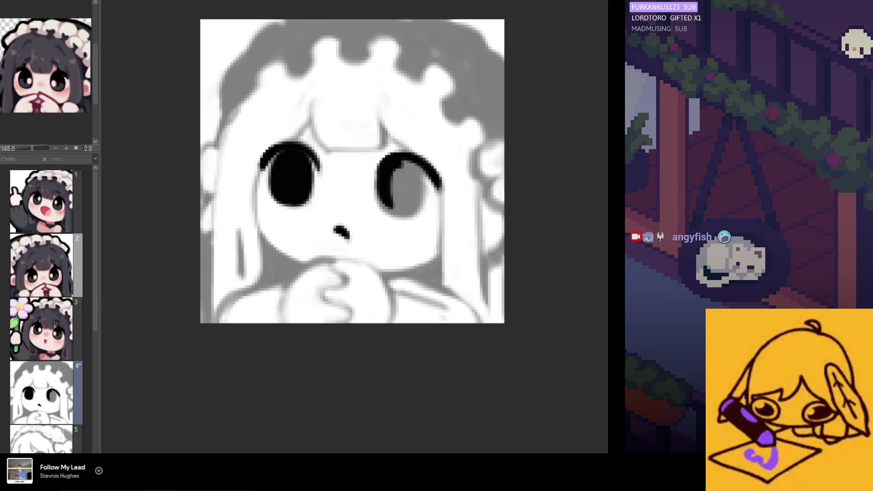
scroll(314, 163, up, 1)
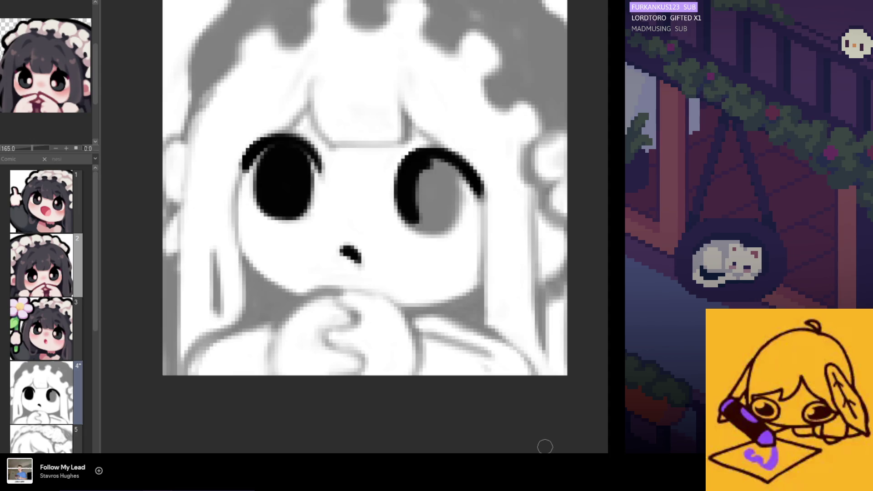
- Thicken the right eye's top outline and cover its highlight so the eye is solid black
mouse_move(412, 160)
mouse_down()
mouse_move(426, 155)
mouse_move(453, 198)
mouse_move(455, 184)
mouse_move(447, 215)
mouse_move(444, 176)
mouse_move(425, 152)
mouse_up()
key(ctrl+z)
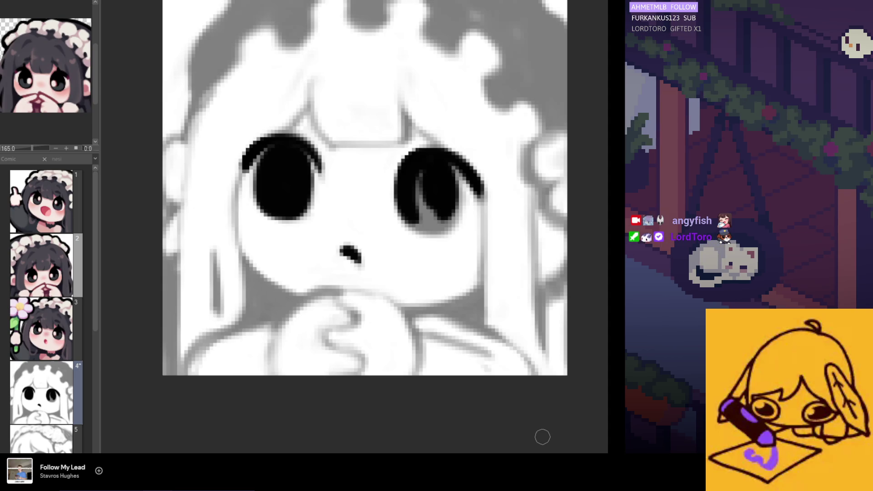
mouse_move(434, 165)
mouse_down()
mouse_move(416, 193)
mouse_move(432, 200)
mouse_move(409, 211)
mouse_move(425, 220)
mouse_move(441, 211)
mouse_move(431, 217)
mouse_move(440, 218)
mouse_up()
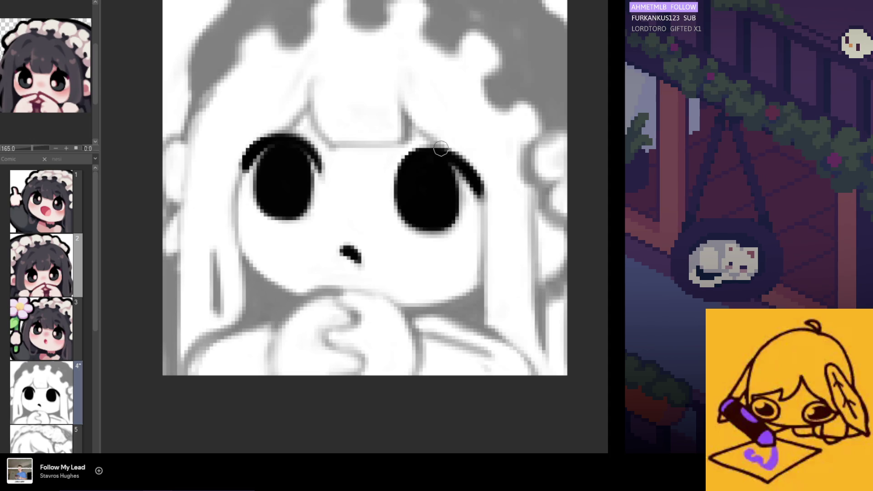
scroll(428, 191, down, 2)
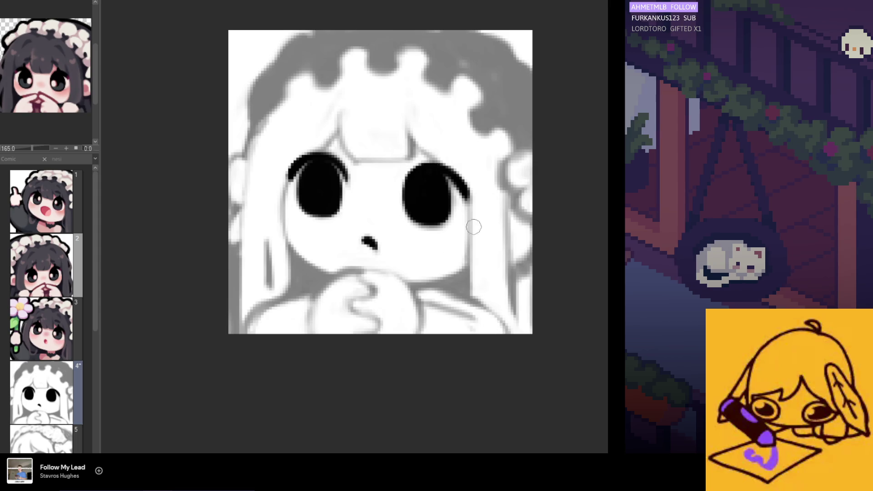
- Ink the chin outline curving down-left over the clasped hand, redrawing it several times
scroll(395, 200, down, 1)
scroll(394, 201, down, 2)
scroll(394, 200, up, 2)
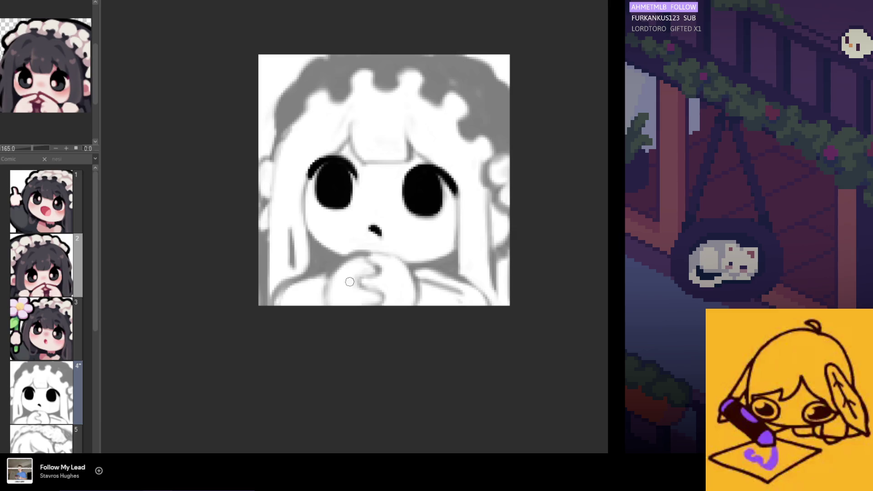
mouse_move(371, 253)
mouse_down()
mouse_move(356, 253)
mouse_move(330, 286)
mouse_up()
key(ctrl+z)
drag(371, 251, 332, 275)
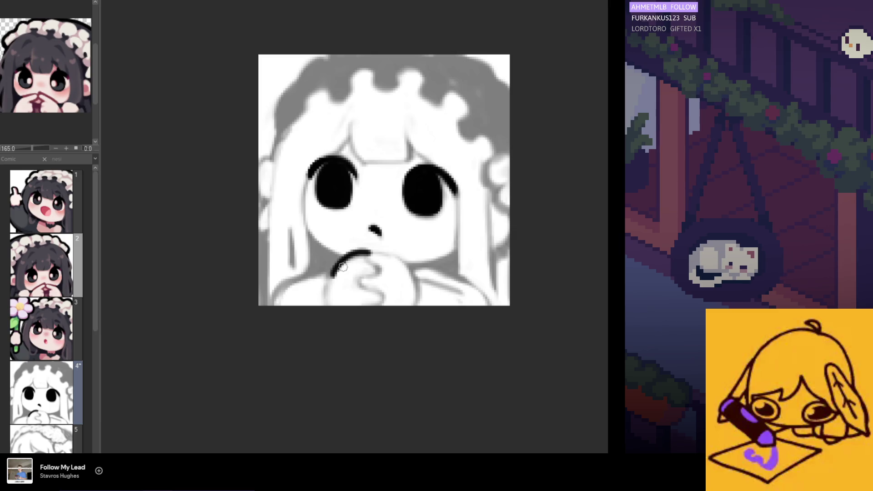
key(ctrl+z)
drag(375, 250, 330, 281)
key(ctrl+z)
drag(370, 251, 271, 303)
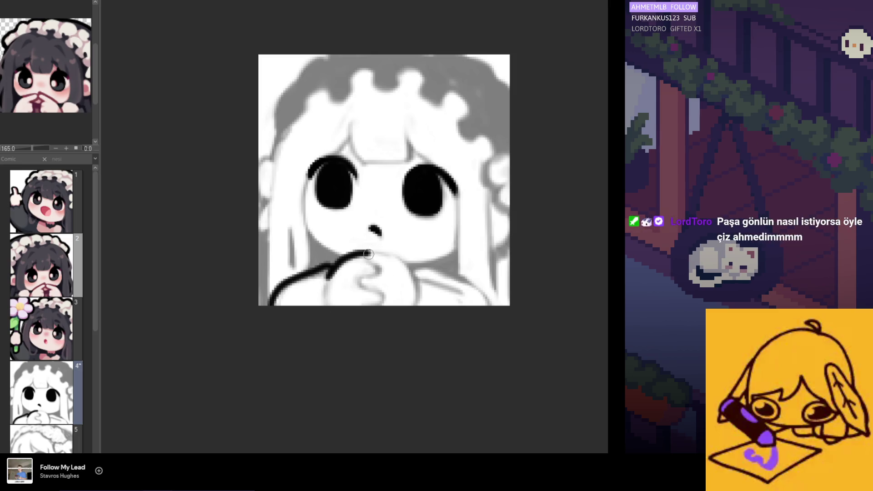
- Extend the chin line into a rightward arc and ink the right forearm outline below it
drag(360, 254, 394, 255)
key(ctrl+z)
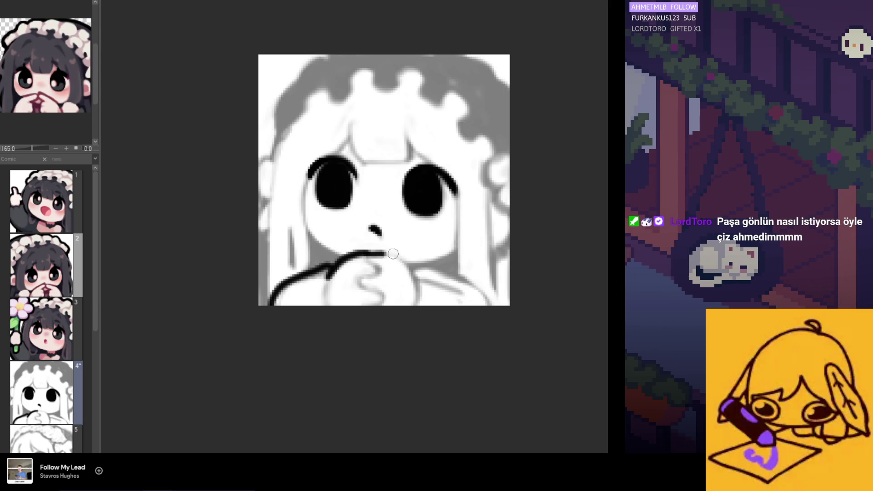
drag(370, 253, 418, 281)
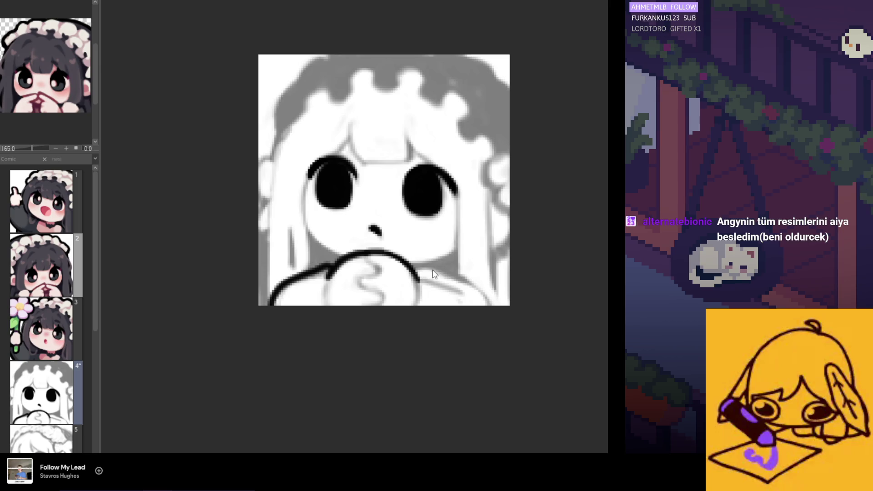
drag(421, 265, 477, 293)
key(ctrl+z)
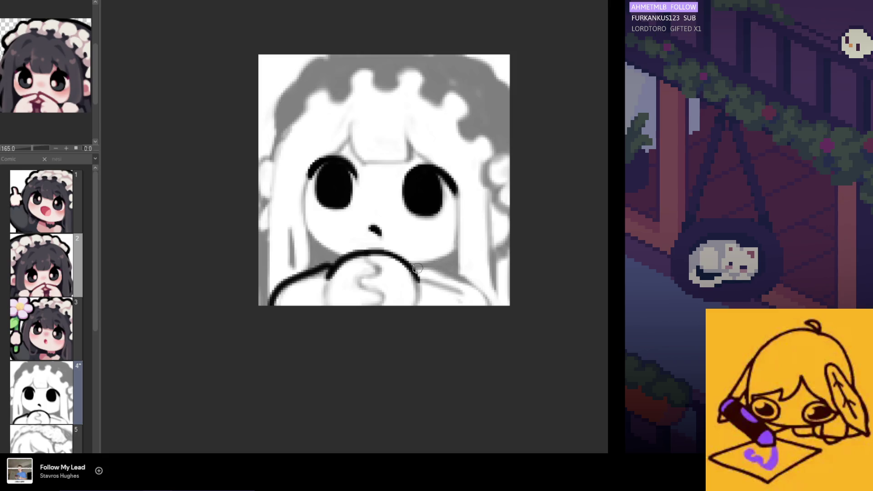
drag(417, 266, 492, 305)
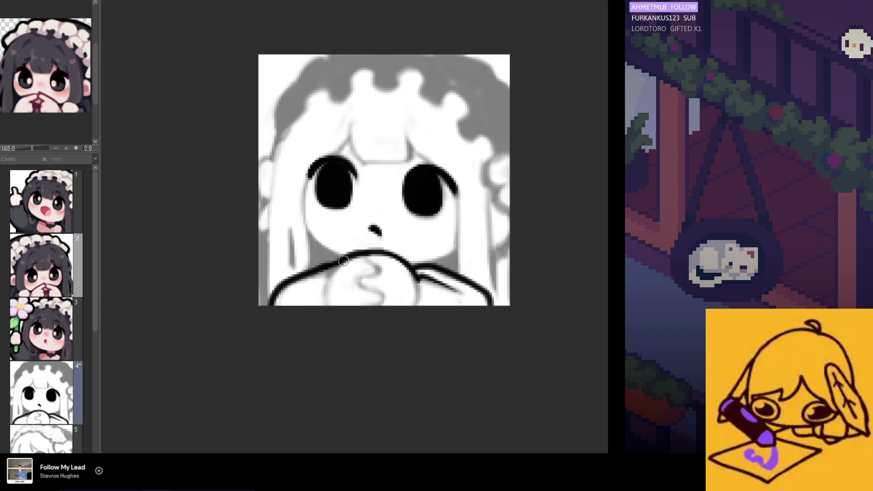
drag(342, 260, 328, 288)
key(ctrl+z)
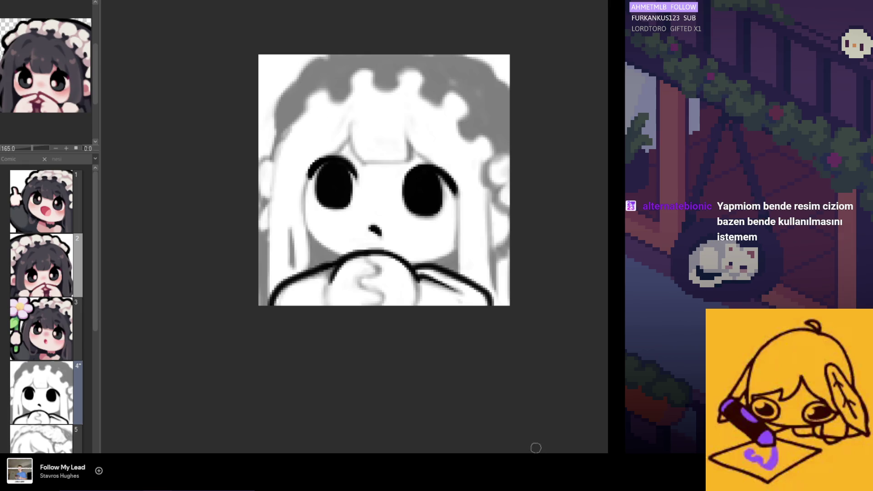
- Ink a short, straight finger line on the left hand below the mouth
scroll(425, 245, up, 3)
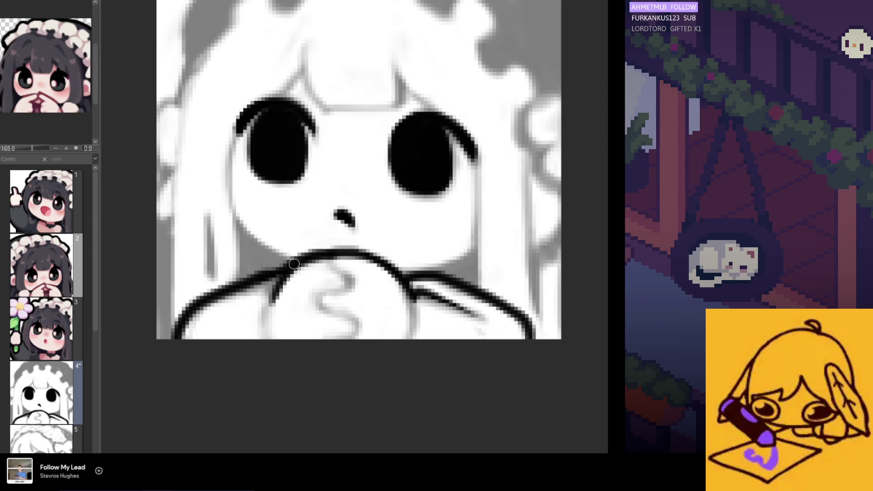
drag(311, 262, 273, 304)
key(ctrl+z)
key(ctrl+z)
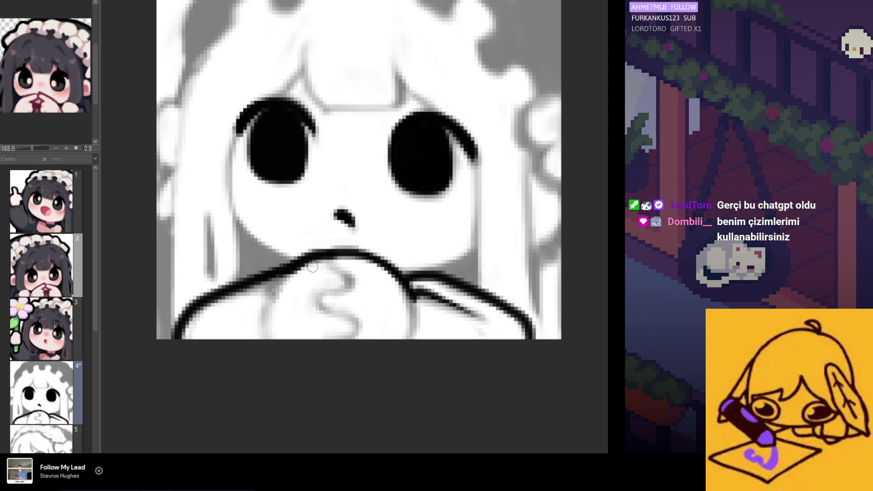
drag(287, 276, 274, 305)
key(ctrl+z)
mouse_move(287, 276)
mouse_down()
mouse_move(274, 305)
mouse_move(216, 314)
mouse_up()
key(ctrl+z)
key(ctrl+z)
mouse_move(278, 287)
mouse_down()
mouse_move(212, 314)
mouse_move(207, 294)
mouse_move(286, 293)
mouse_up()
key(ctrl+z)
key(ctrl+z)
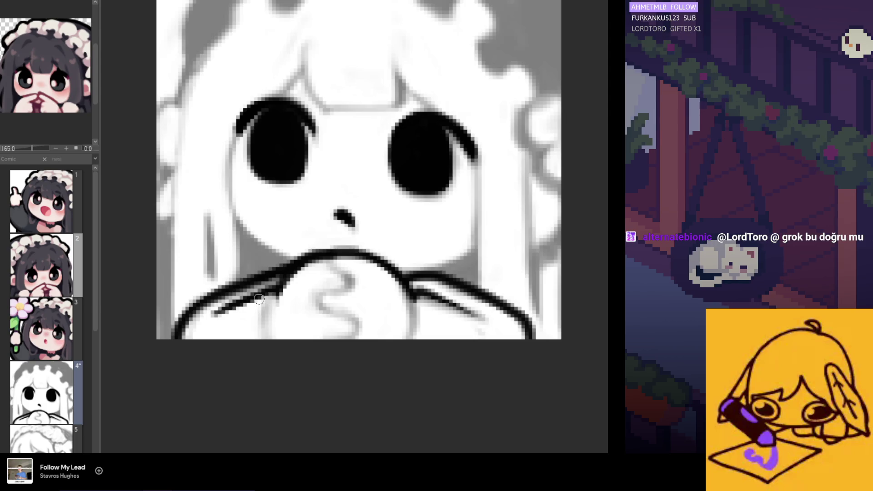
key(ctrl+z)
mouse_move(290, 282)
mouse_down()
mouse_move(266, 331)
mouse_move(272, 294)
mouse_up()
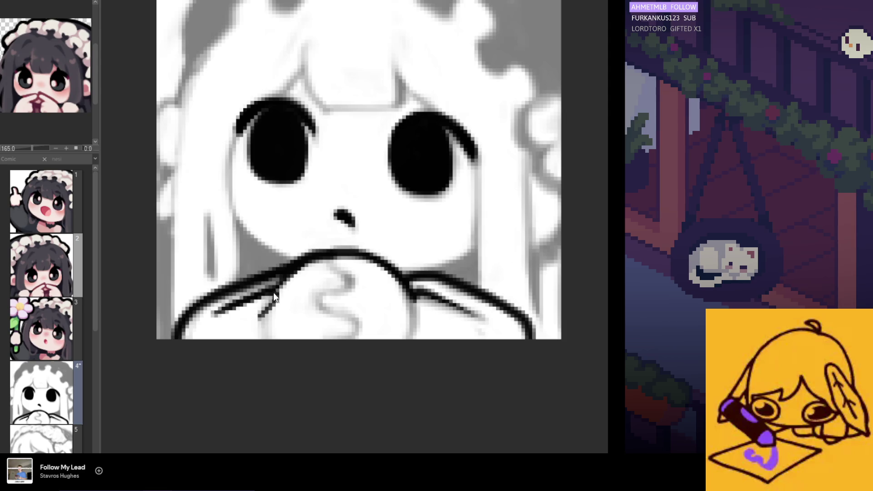
key(ctrl+z)
drag(268, 320, 279, 285)
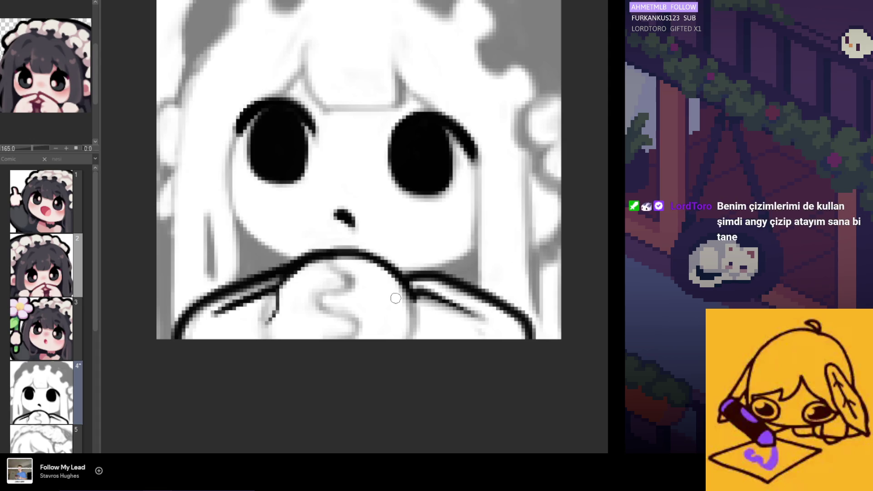
- Ink a curved finger line on the right hand
drag(414, 291, 418, 326)
key(ctrl+z)
drag(407, 294, 418, 326)
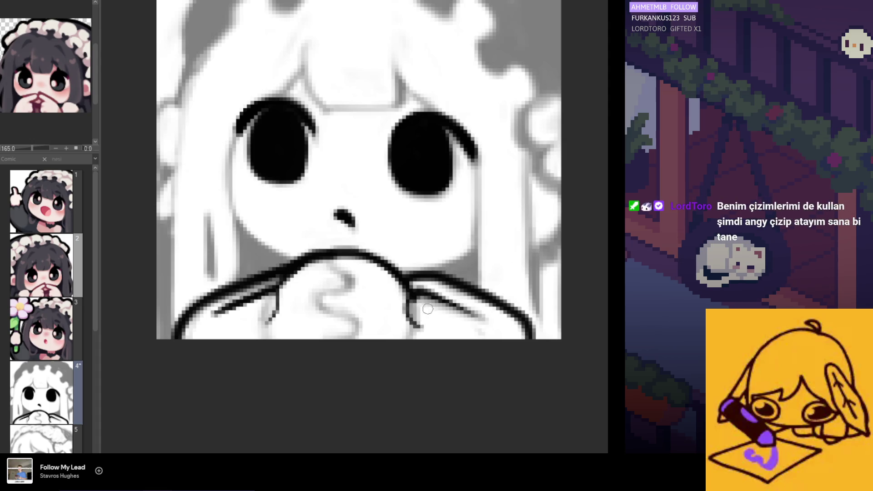
key(ctrl+z)
drag(410, 293, 417, 326)
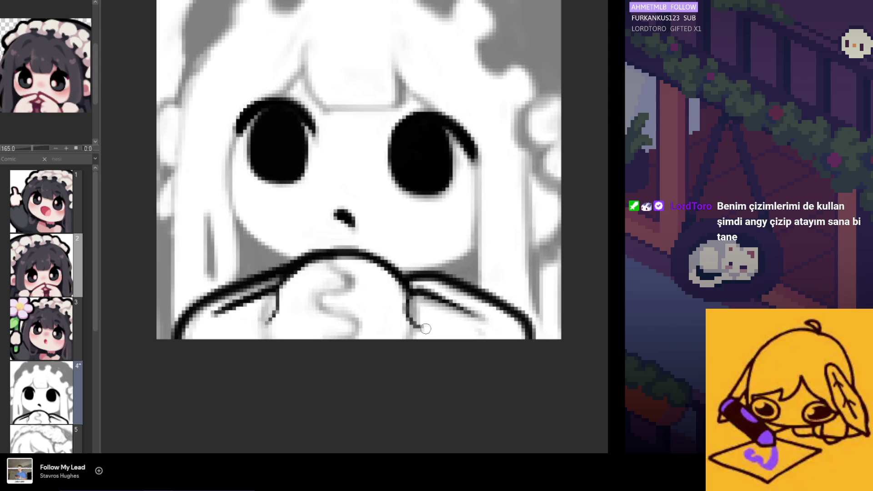
scroll(373, 324, down, 5)
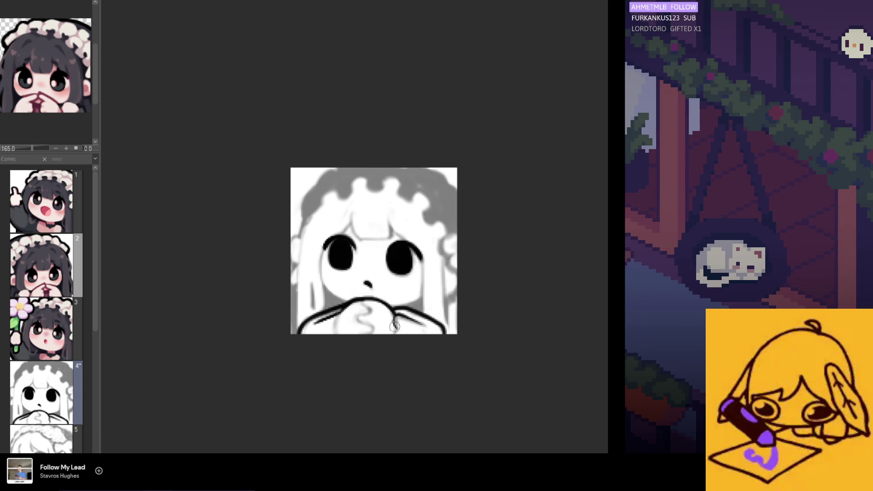
- Touch up the chin and lower-left arm outlines, removing a stray upper-left stroke
scroll(361, 321, up, 2)
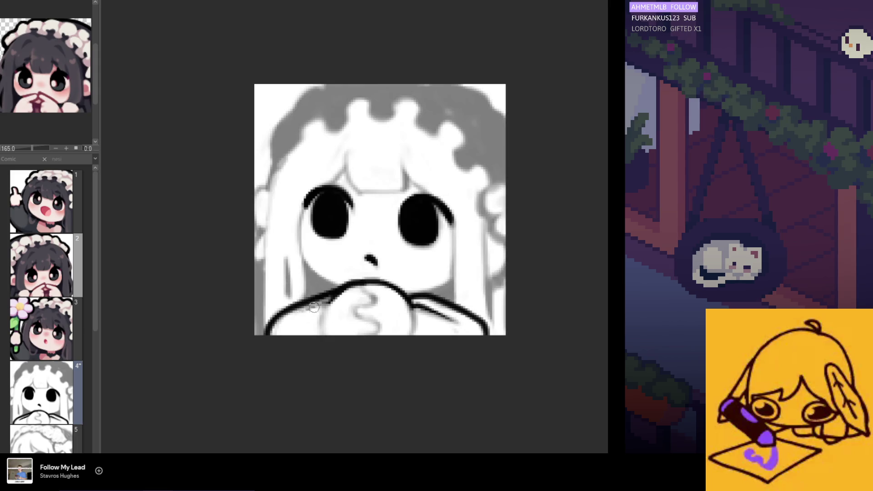
mouse_move(322, 319)
mouse_down()
mouse_move(330, 309)
mouse_move(306, 318)
mouse_up()
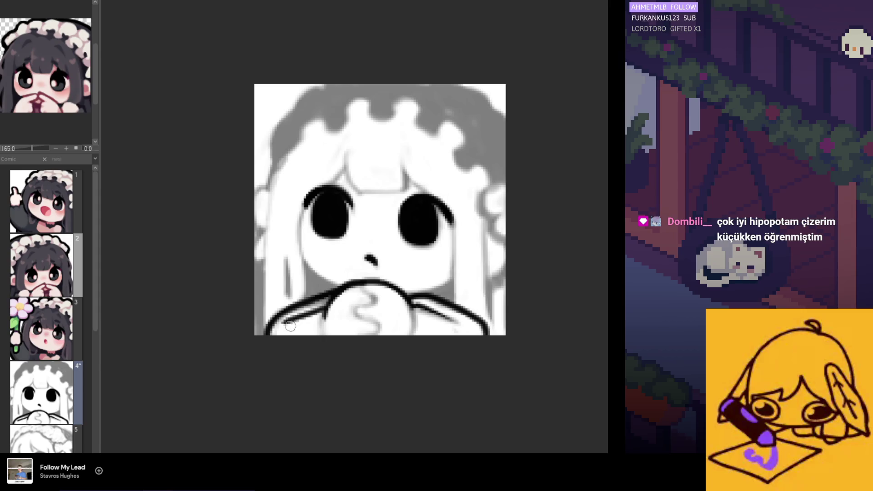
drag(289, 326, 285, 329)
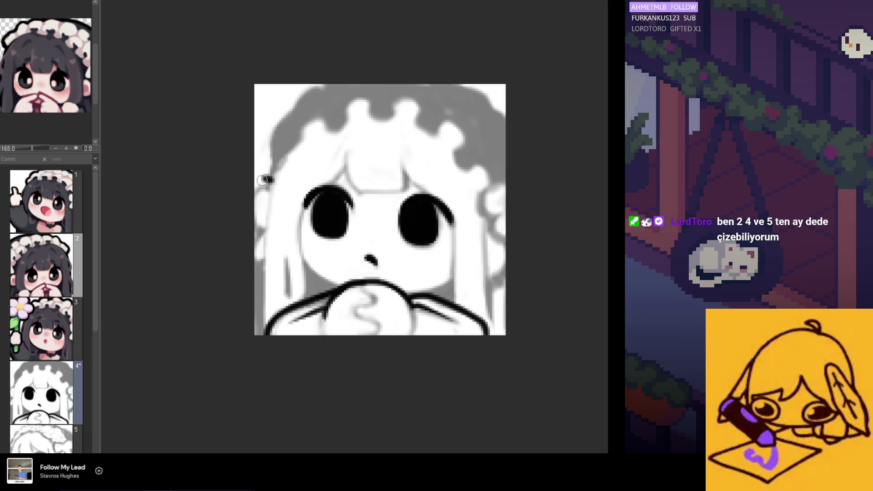
key(ctrl+z)
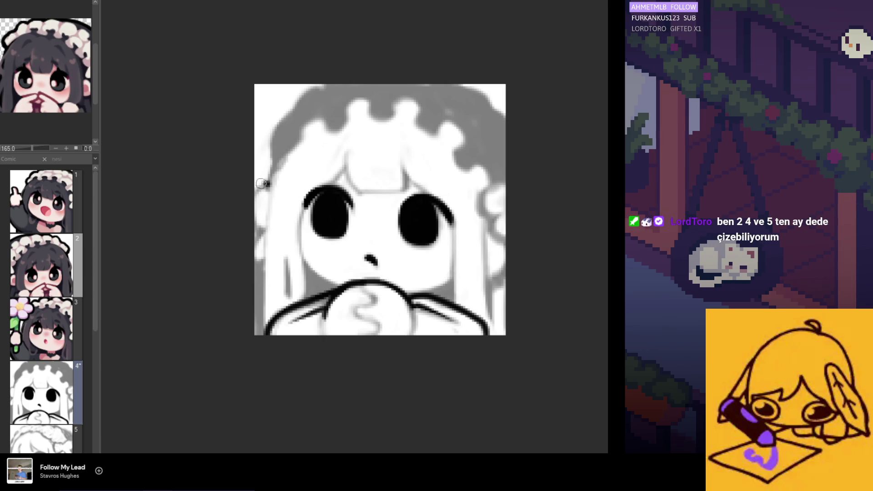
- Ink the upper-left hair curve in black, then thicken and trim it
drag(268, 182, 254, 218)
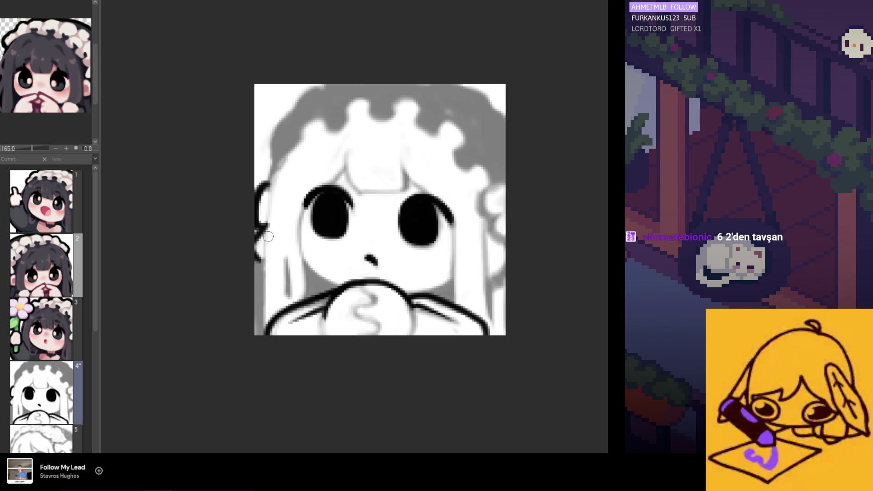
key(ctrl+z)
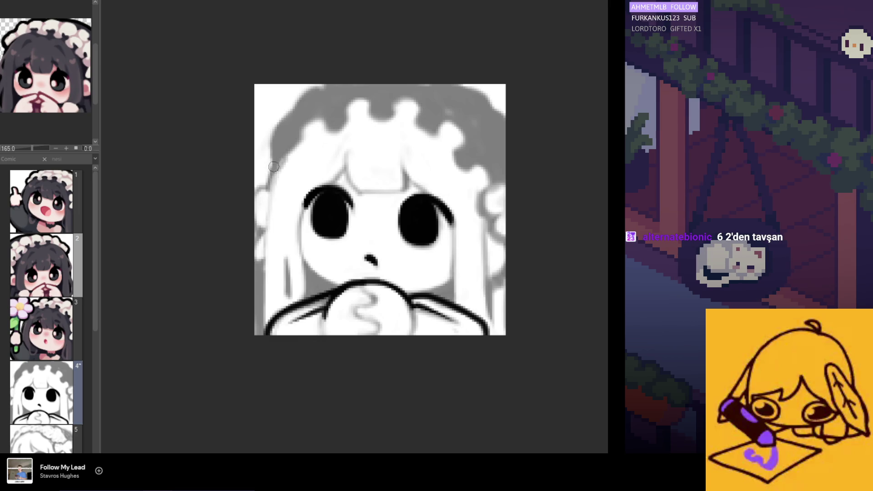
mouse_move(274, 166)
mouse_down()
mouse_move(258, 192)
mouse_move(268, 234)
mouse_up()
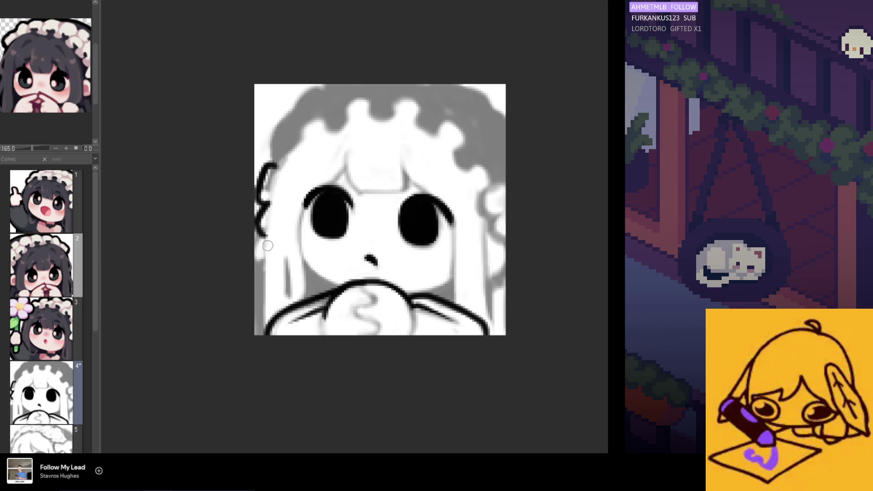
key(ctrl+z)
key(ctrl+z)
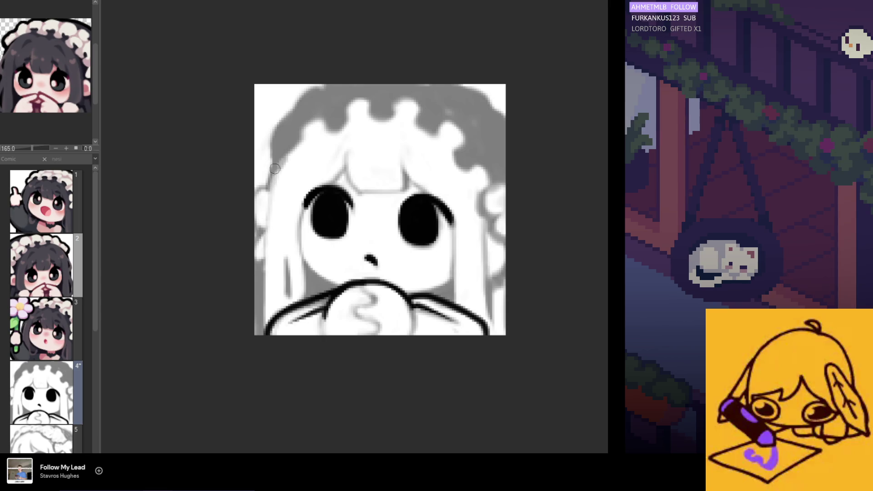
drag(272, 162, 262, 230)
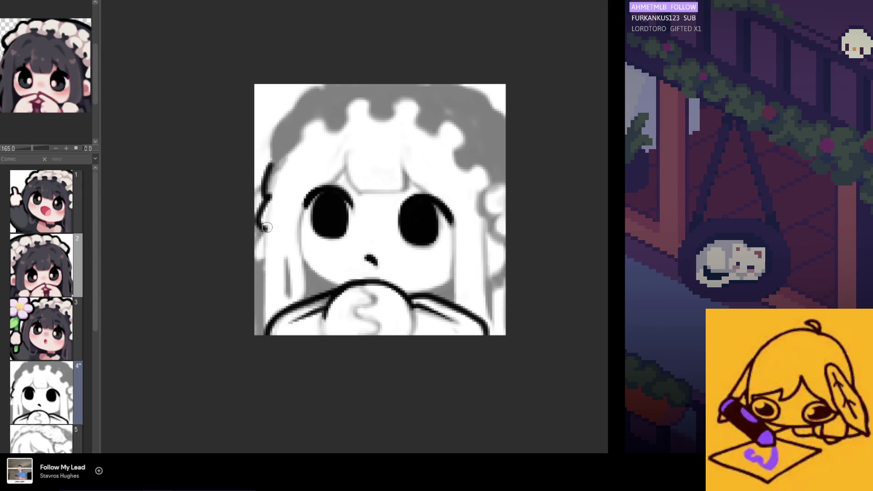
drag(269, 162, 258, 193)
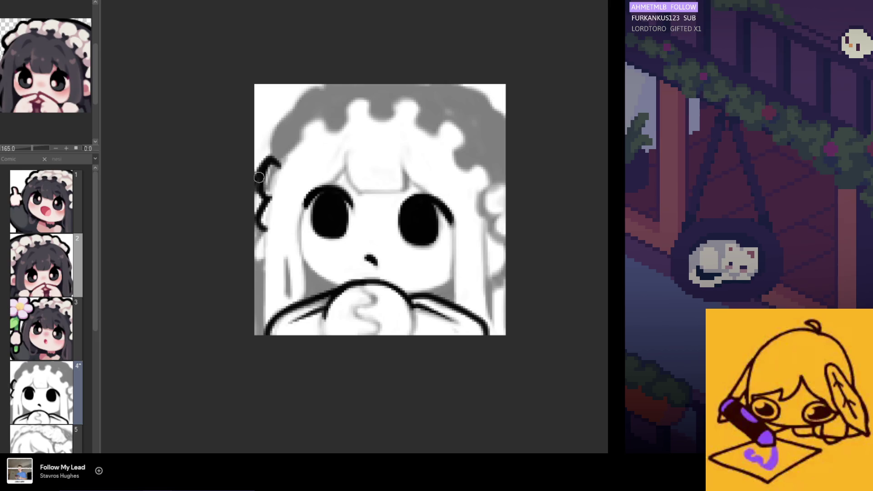
mouse_move(273, 168)
mouse_down()
mouse_move(268, 177)
mouse_move(279, 184)
mouse_up()
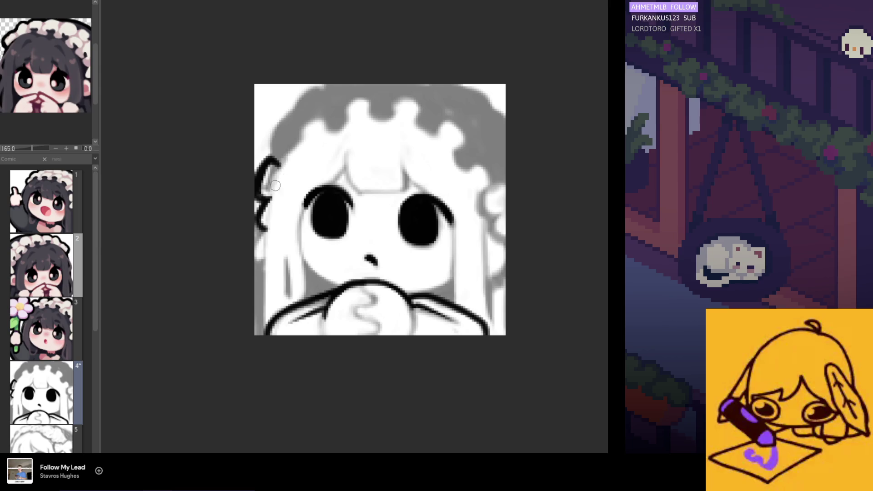
- Ink a long black line down the hair's left edge to the shoulders
drag(264, 225, 262, 331)
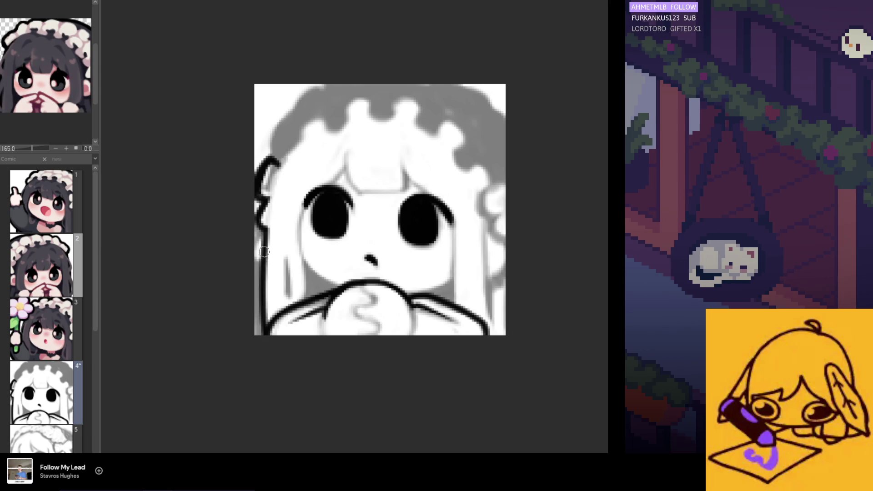
key(ctrl+z)
key(ctrl+y)
key(ctrl+z)
drag(265, 227, 262, 335)
key(ctrl+z)
key(ctrl+y)
key(ctrl+z)
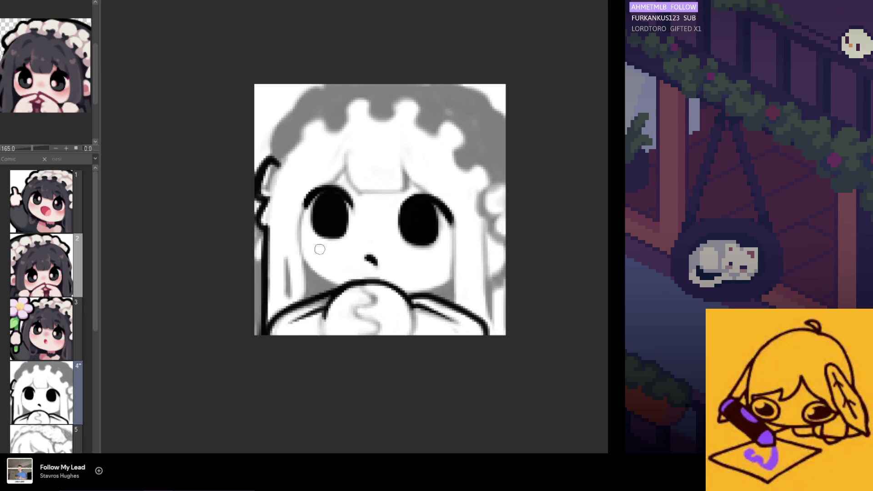
drag(265, 281, 257, 337)
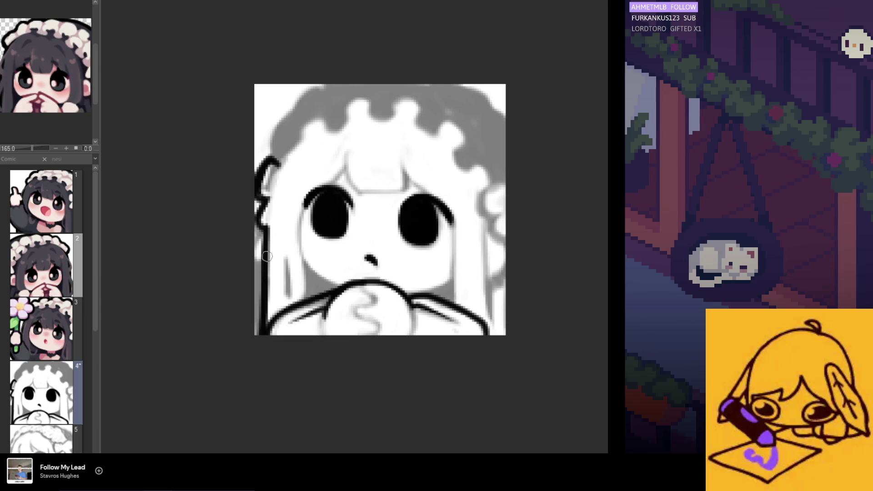
drag(273, 265, 268, 311)
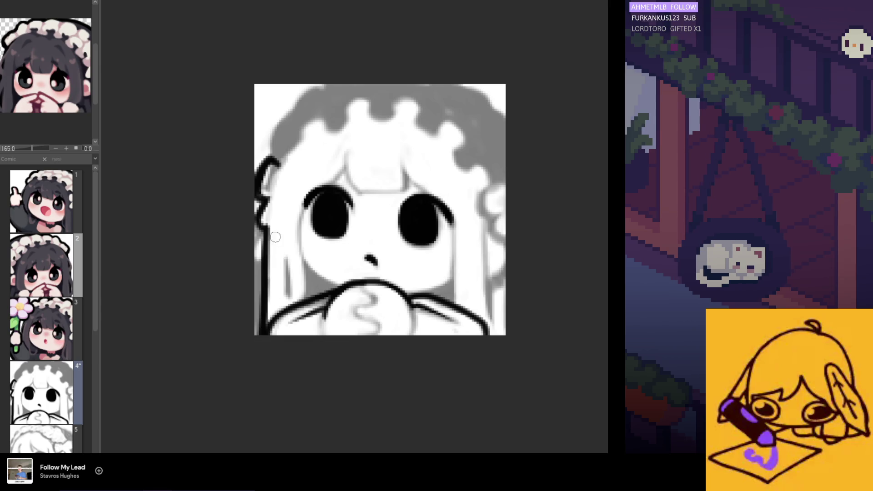
- Ink a vertical hair strand beside the left cheek
drag(302, 258, 303, 294)
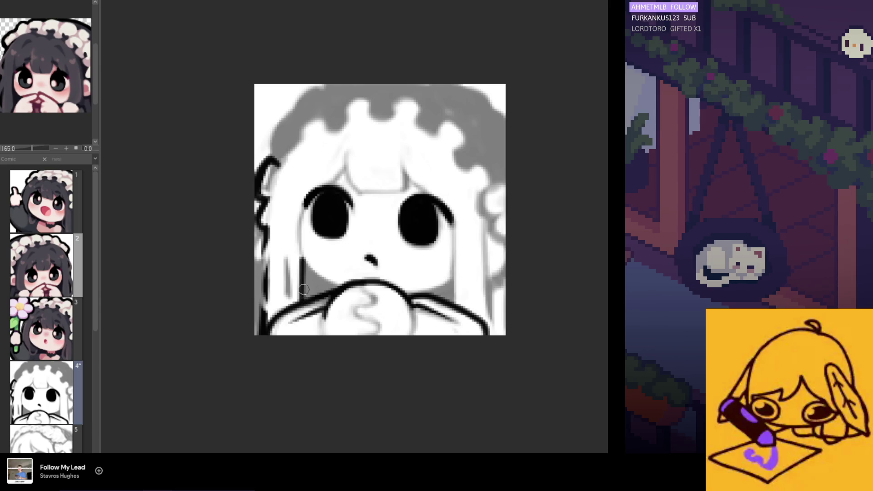
key(ctrl+z)
drag(301, 257, 312, 275)
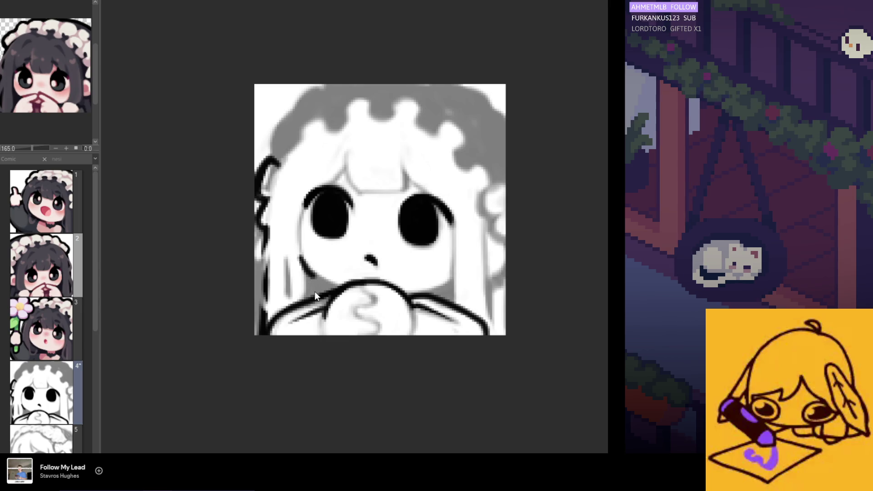
key(ctrl+z)
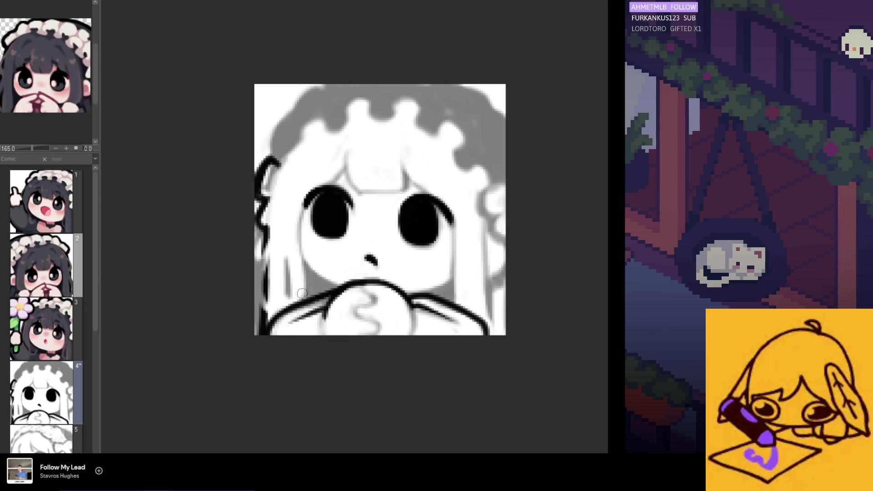
drag(301, 300, 303, 262)
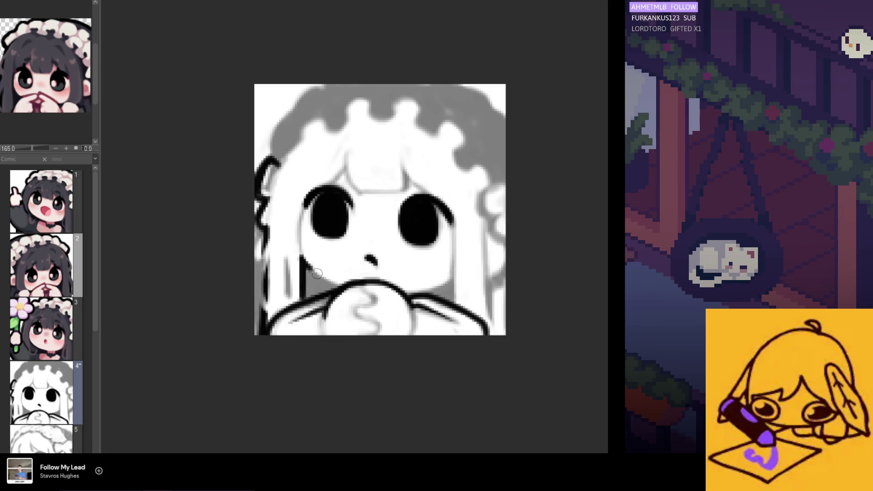
mouse_move(302, 259)
mouse_down()
mouse_move(303, 296)
mouse_move(309, 271)
mouse_move(332, 285)
mouse_move(304, 296)
mouse_move(309, 270)
mouse_up()
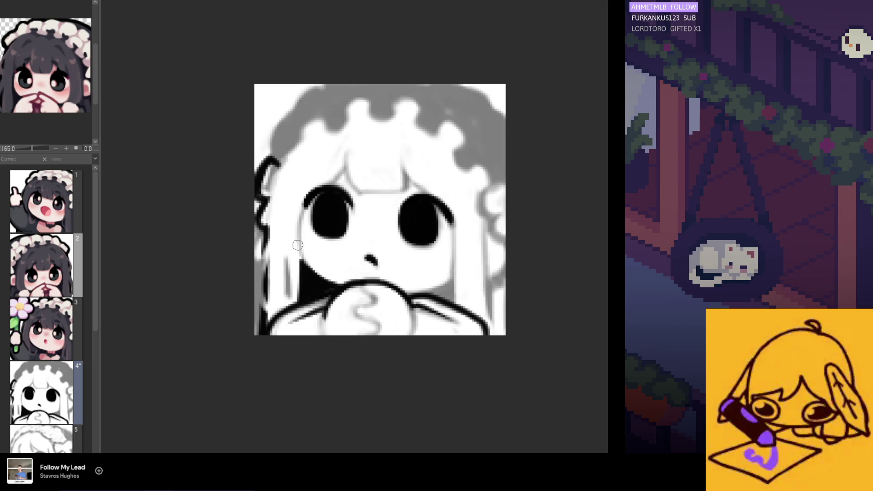
- Outline the arm up toward the right cheek and the upper-left side of the hair
mouse_move(406, 294)
mouse_down()
mouse_move(454, 294)
mouse_move(452, 280)
mouse_up()
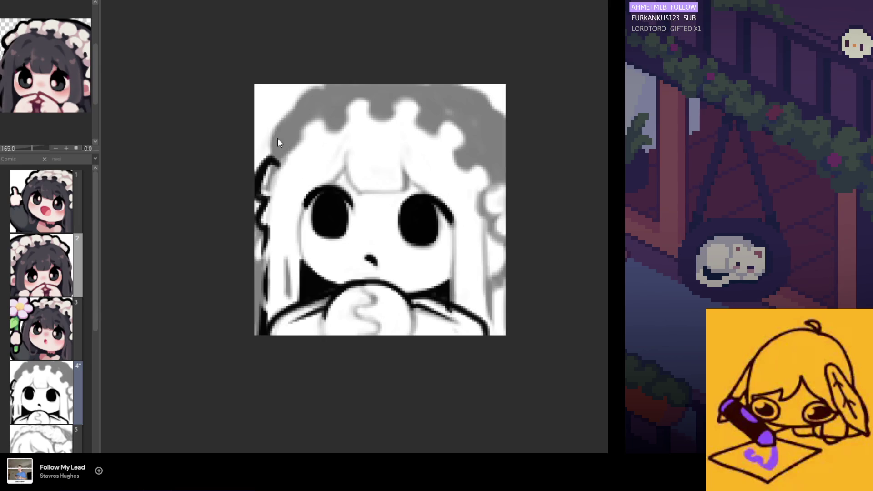
drag(275, 131, 280, 159)
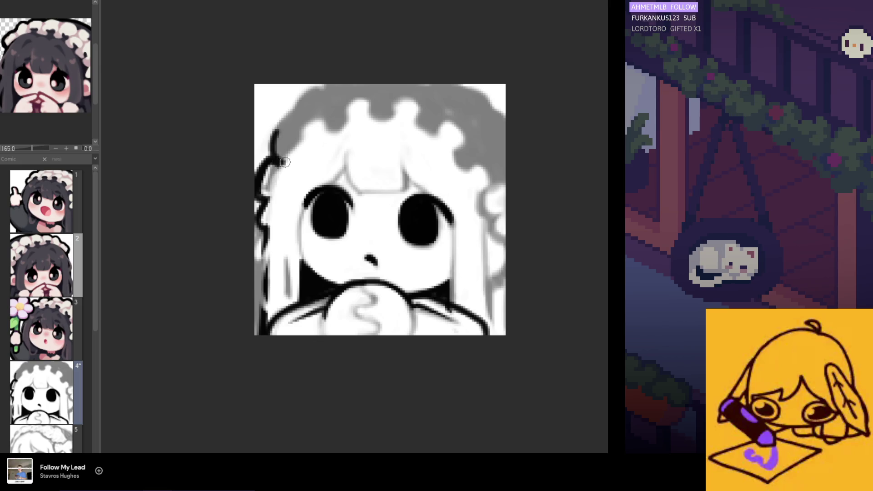
key(ctrl+z)
mouse_move(275, 130)
mouse_down()
mouse_move(278, 160)
mouse_move(290, 121)
mouse_move(325, 85)
mouse_move(349, 85)
mouse_up()
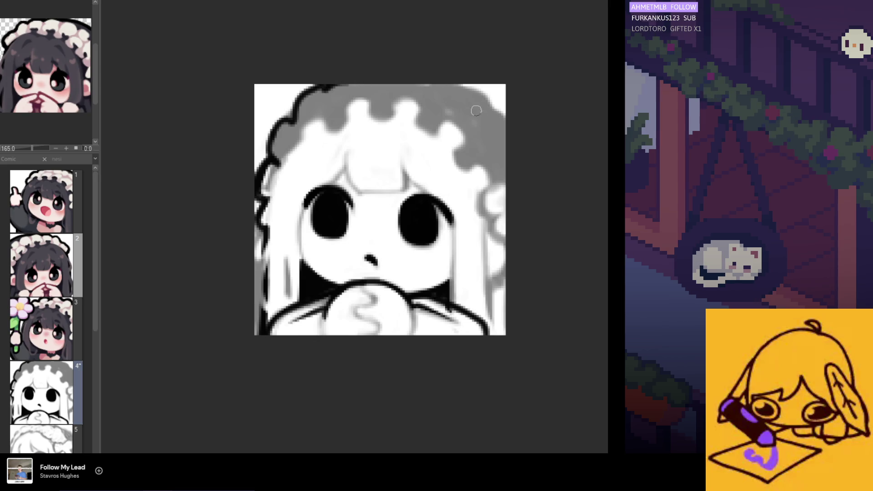
- Outline the headdress along its top-right edge
drag(433, 84, 455, 85)
key(ctrl+z)
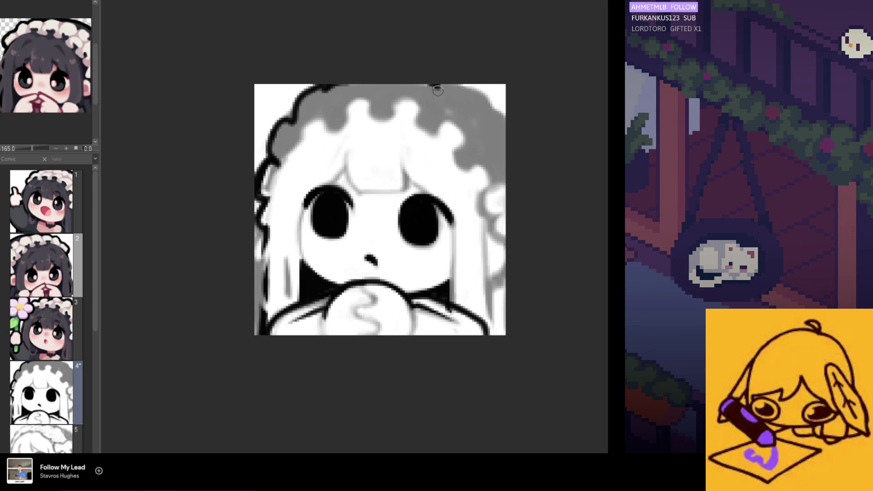
mouse_move(445, 93)
mouse_down()
mouse_move(482, 88)
mouse_move(500, 113)
mouse_up()
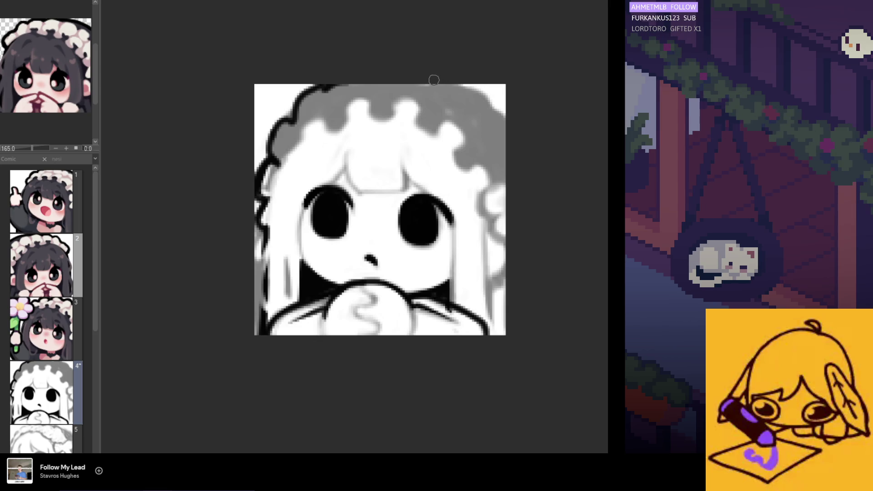
mouse_move(440, 92)
mouse_down()
mouse_move(478, 90)
mouse_move(491, 100)
mouse_move(490, 112)
mouse_move(503, 115)
mouse_up()
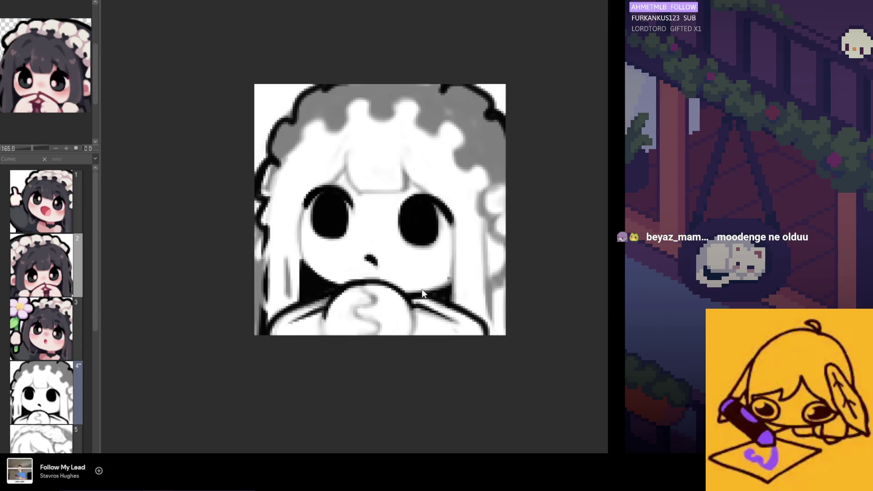
scroll(346, 273, right, 2)
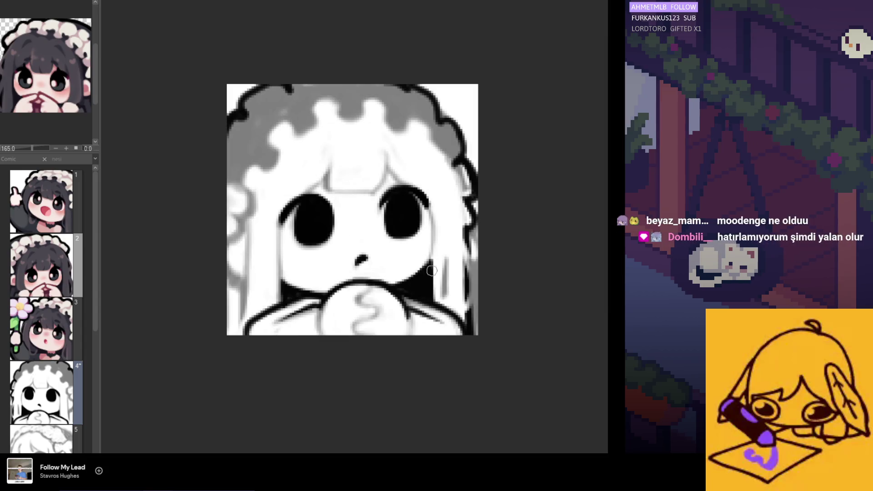
- Sample black from the drawing and outline the right hair edge down to the canvas bottom
alt+click(305, 291)
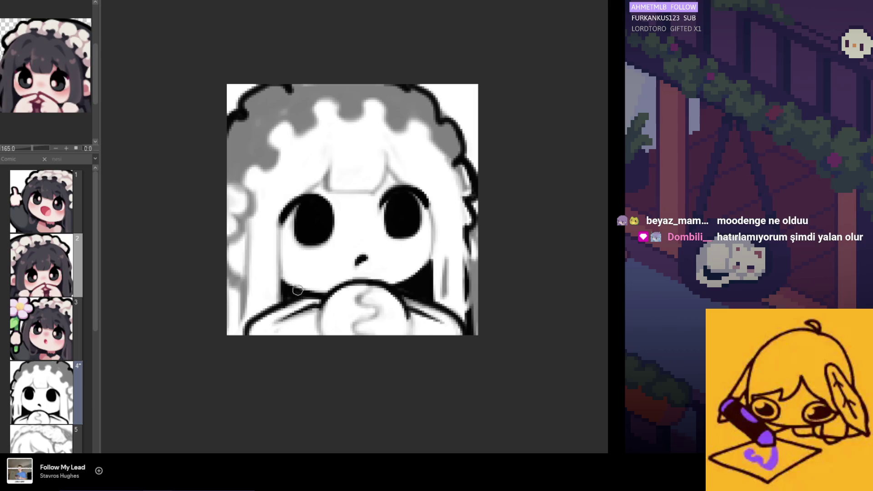
scroll(517, 299, left, 2)
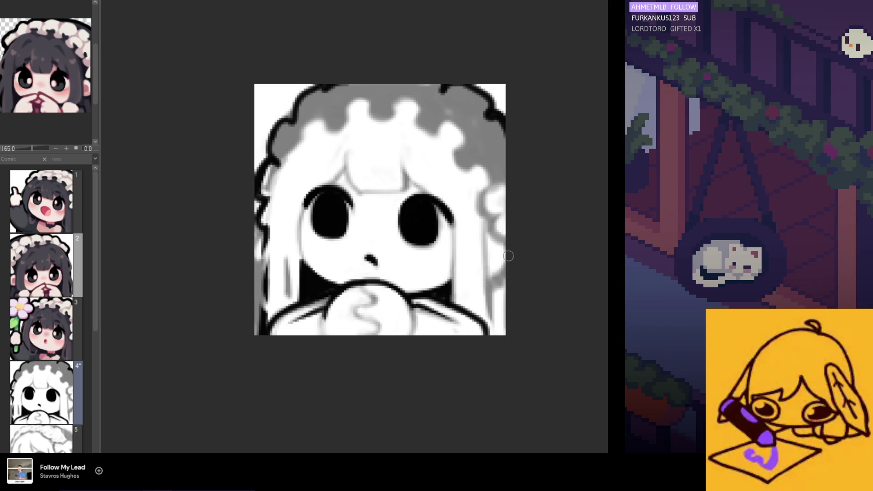
drag(504, 261, 492, 270)
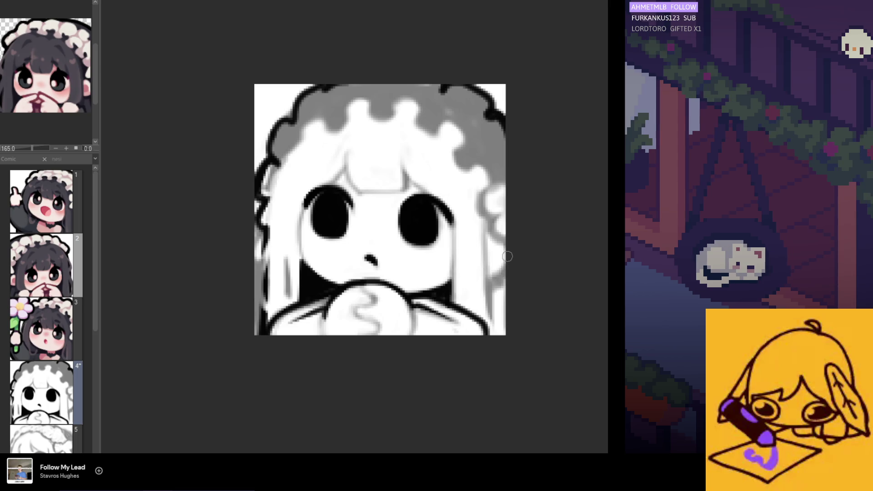
mouse_move(489, 314)
mouse_down()
mouse_move(490, 287)
mouse_move(489, 321)
mouse_up()
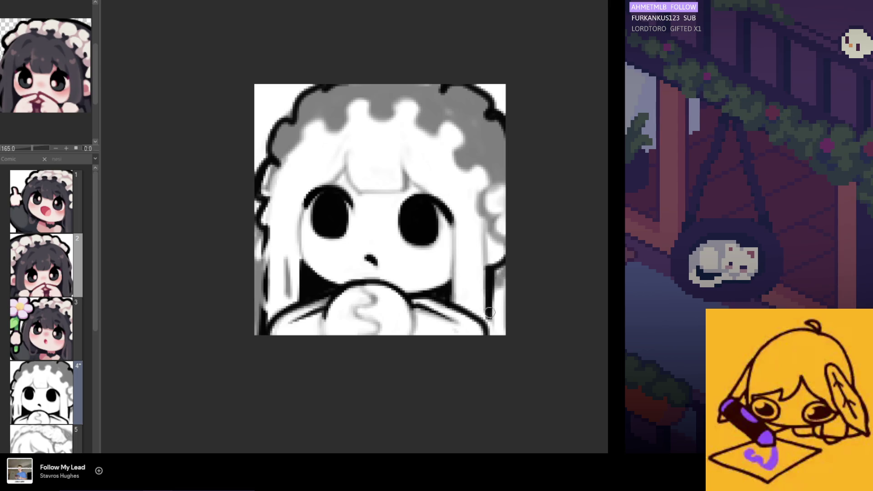
drag(491, 285, 491, 329)
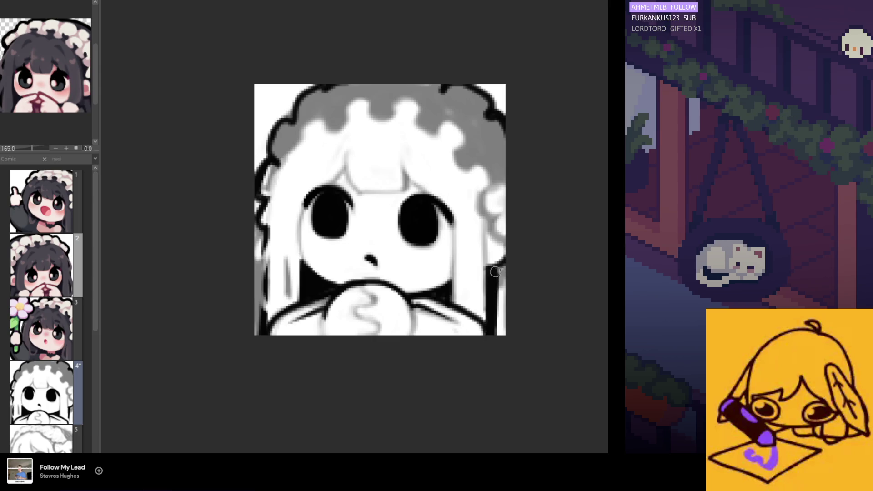
drag(502, 266, 504, 339)
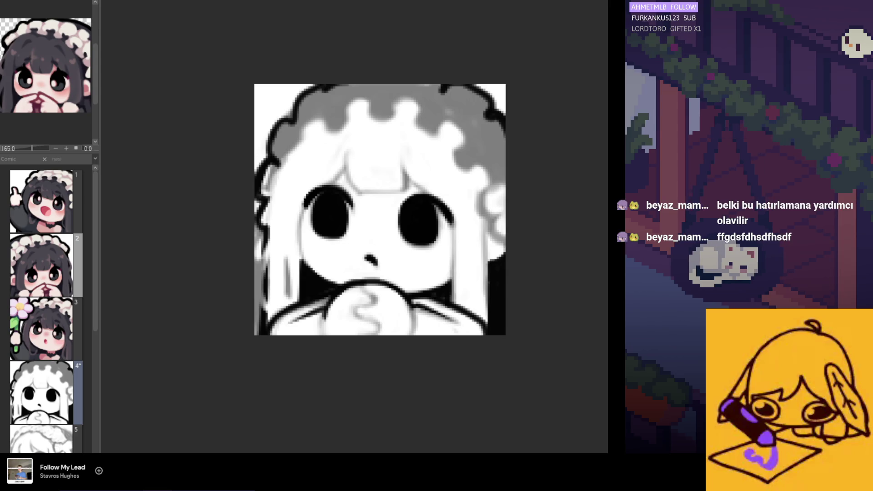
- Compare the coloured and flat versions, then fill the grey headdress area with cream
key(ctrl+z)
key(ctrl+z)
key(ctrl+y)
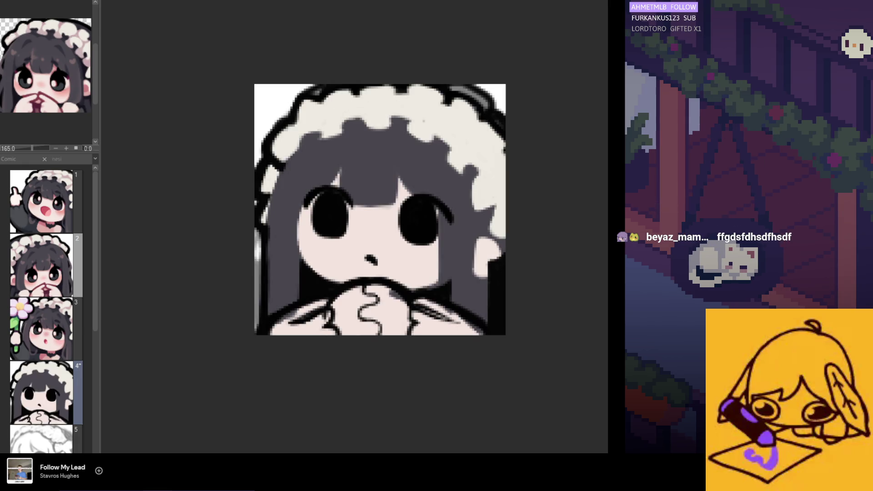
key(ctrl+y)
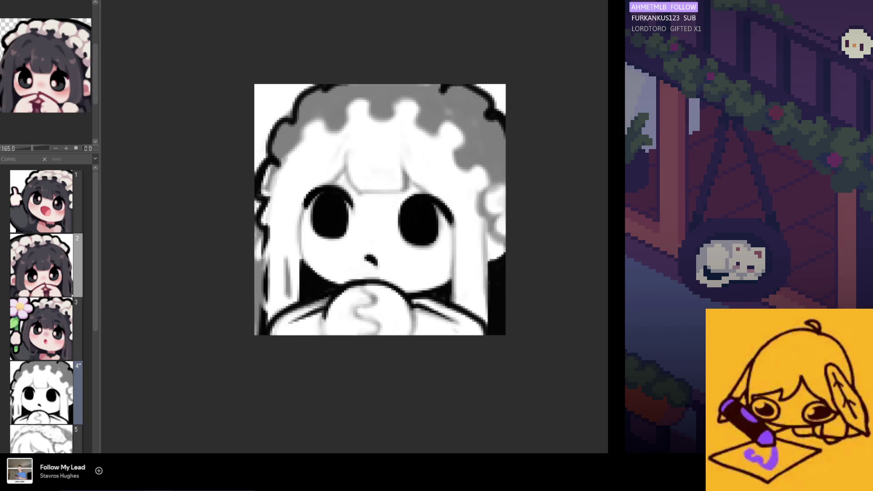
key(ctrl+y)
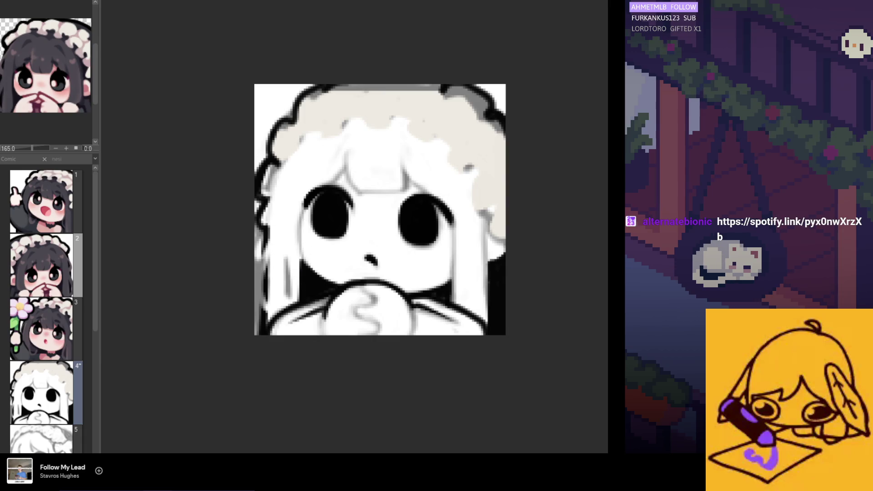
key(ctrl+z)
key(ctrl+y)
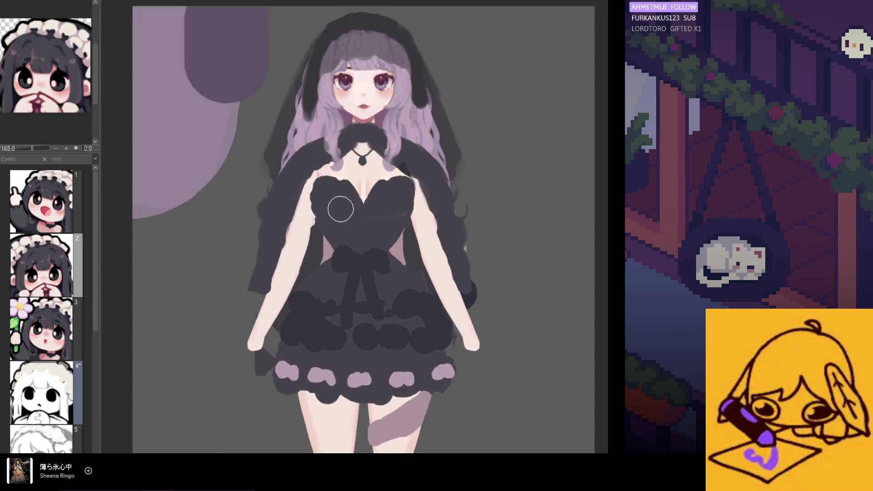
- Float the purple-haired chibi page from Comic2 as a reference, zoom out, and view the lace-dress photo
click(91, 158)
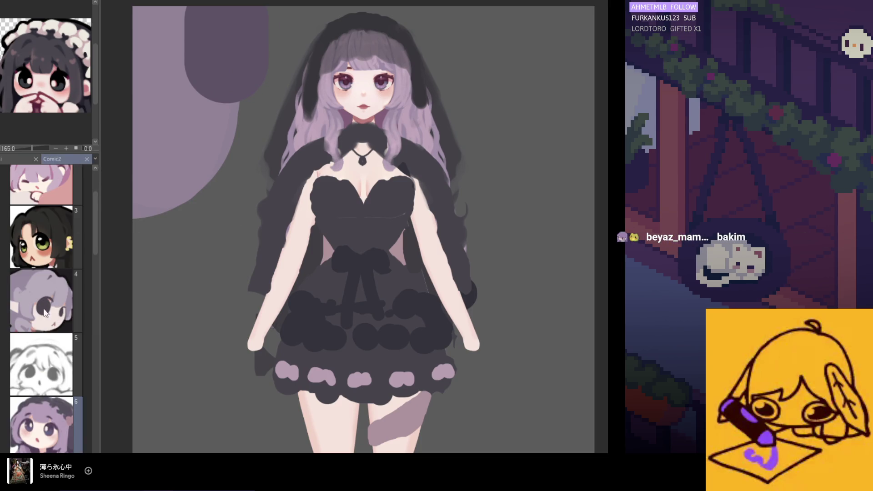
mouse_move(34, 402)
mouse_down()
mouse_move(103, 363)
mouse_move(182, 220)
mouse_move(225, 219)
mouse_move(169, 214)
mouse_up()
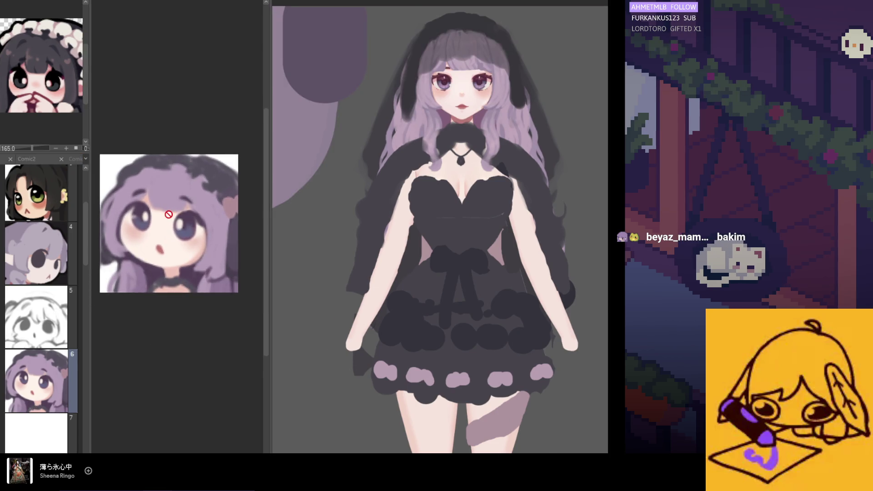
scroll(428, 133, down, 2)
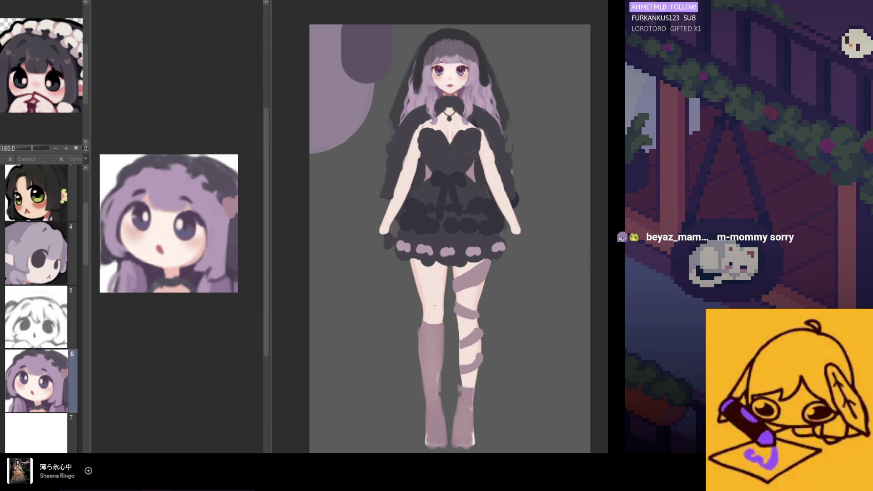
key(alt+Tab)
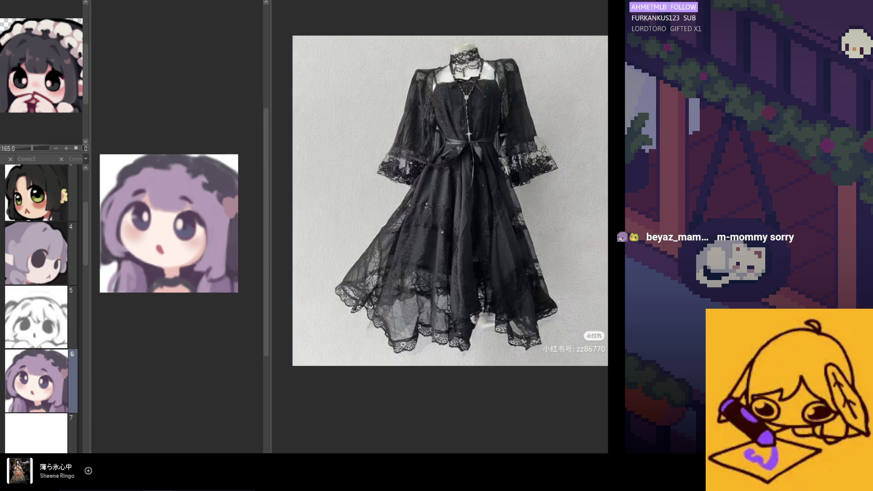
- Flip through the dress photos back to the full-body art, then widen the chibi reference area
key(Right)
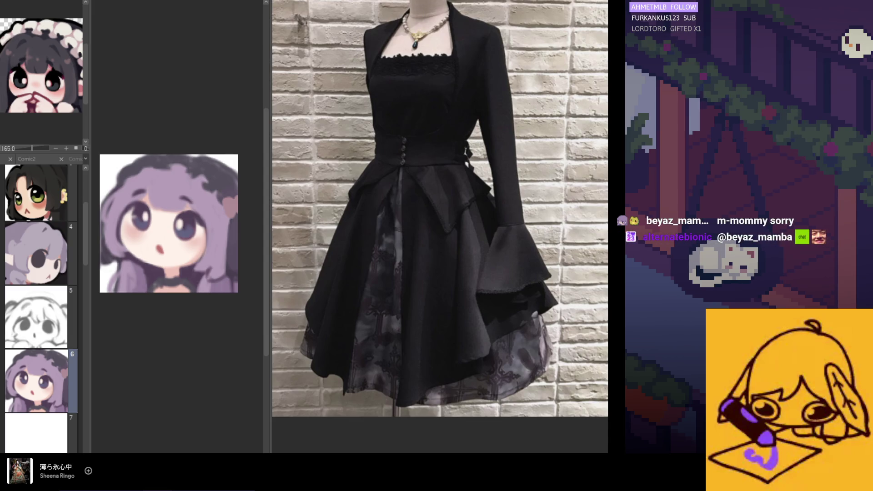
key(Right)
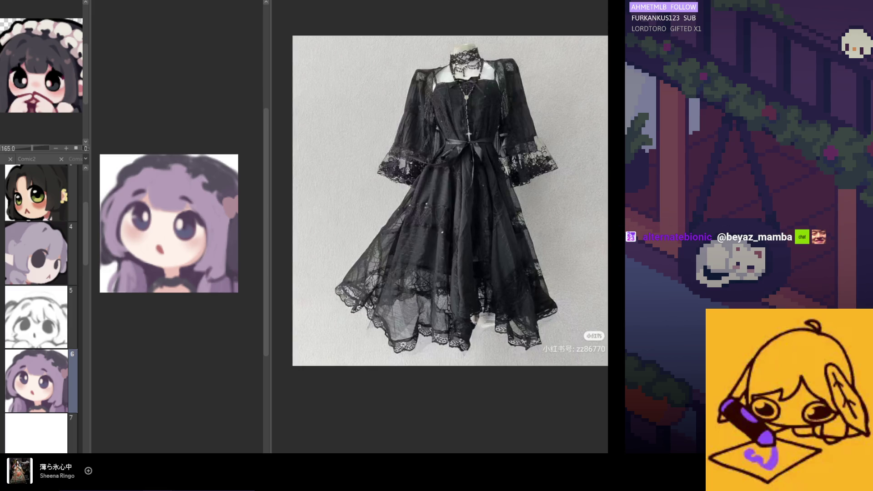
key(Right)
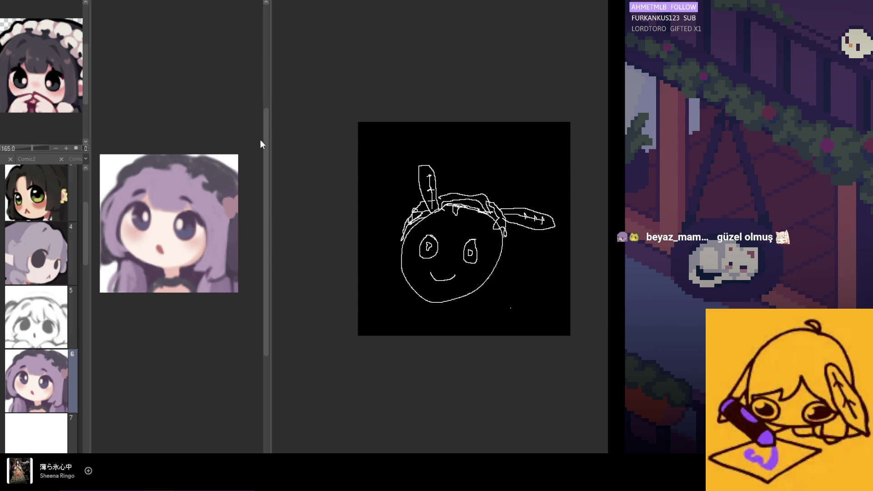
scroll(470, 247, up, 4)
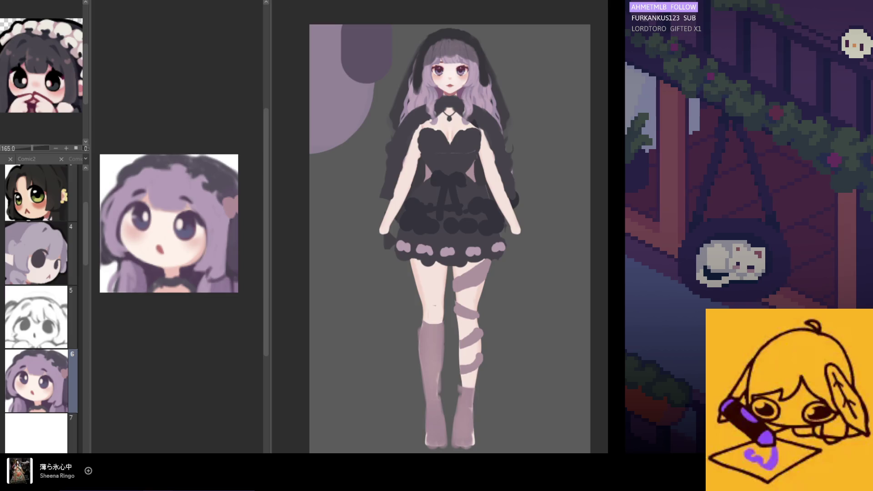
drag(268, 57, 345, 60)
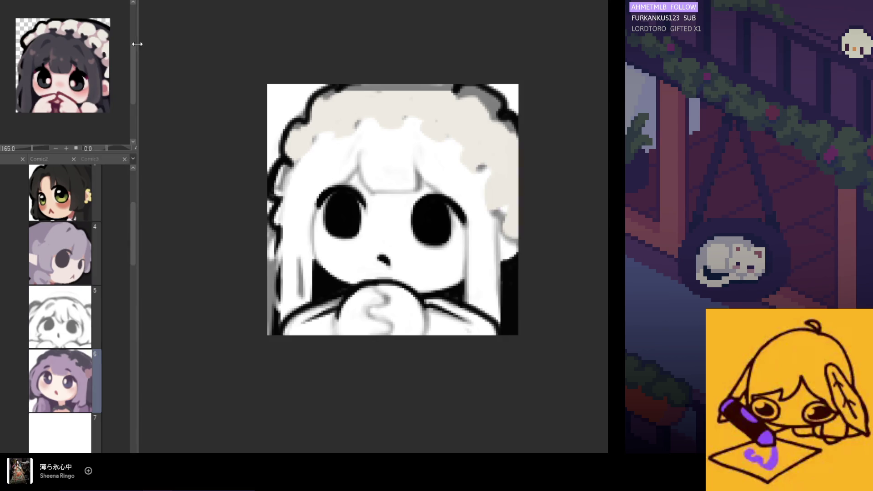
- Narrow the side panel, return to the Comic pages, and paint a dark band atop the hair
drag(137, 43, 96, 44)
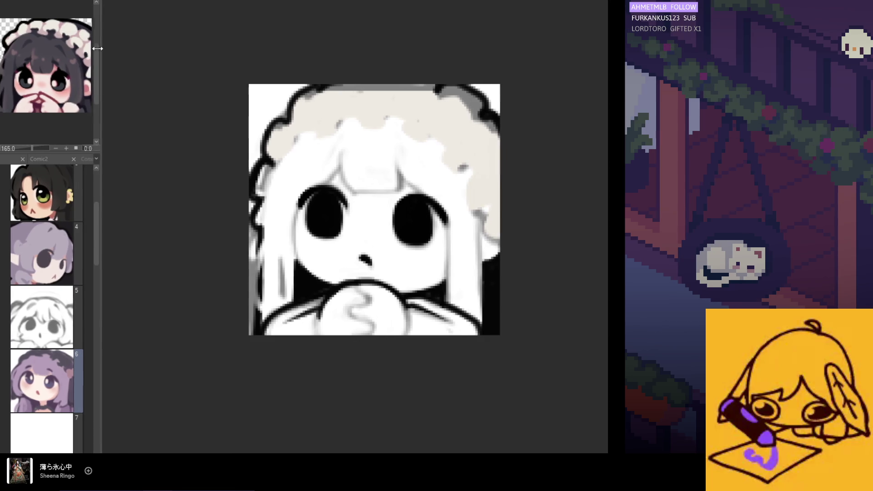
click(93, 157)
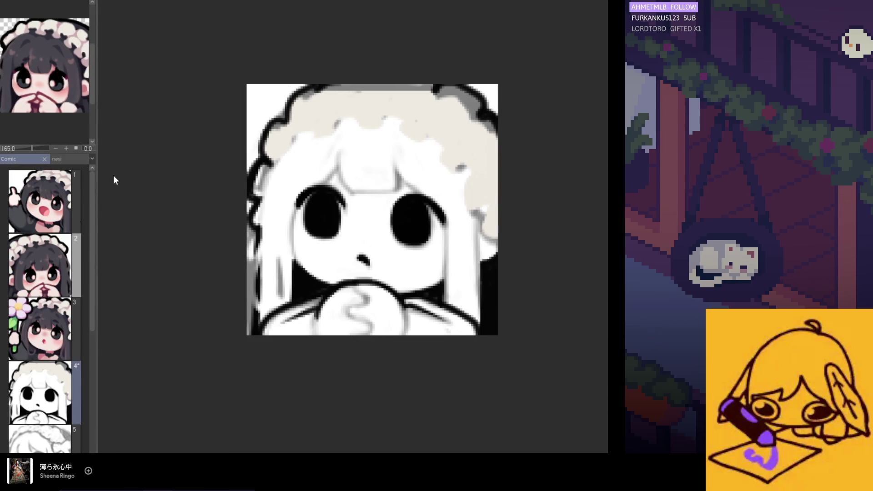
scroll(330, 182, up, 1)
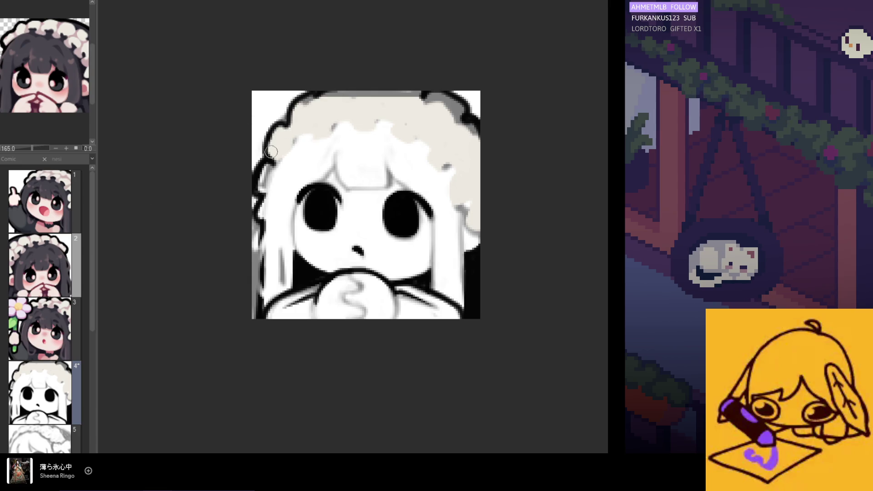
drag(335, 96, 432, 101)
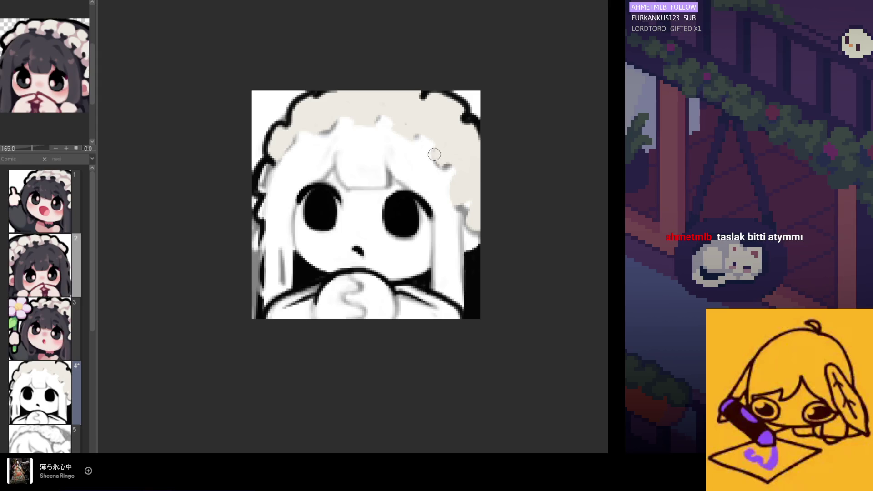
- Touch up the headdress in cream, paint white down the hair's right edge, then revert to grey
drag(448, 159, 457, 174)
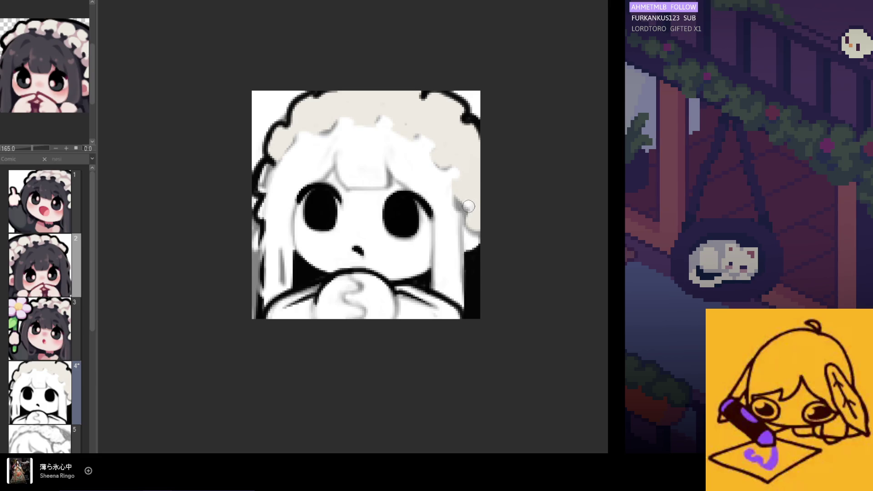
drag(469, 207, 473, 237)
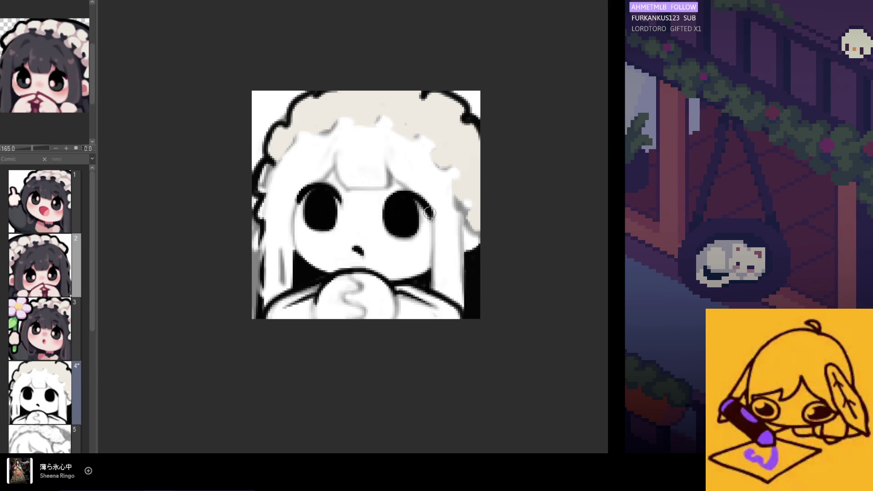
scroll(452, 224, down, 1)
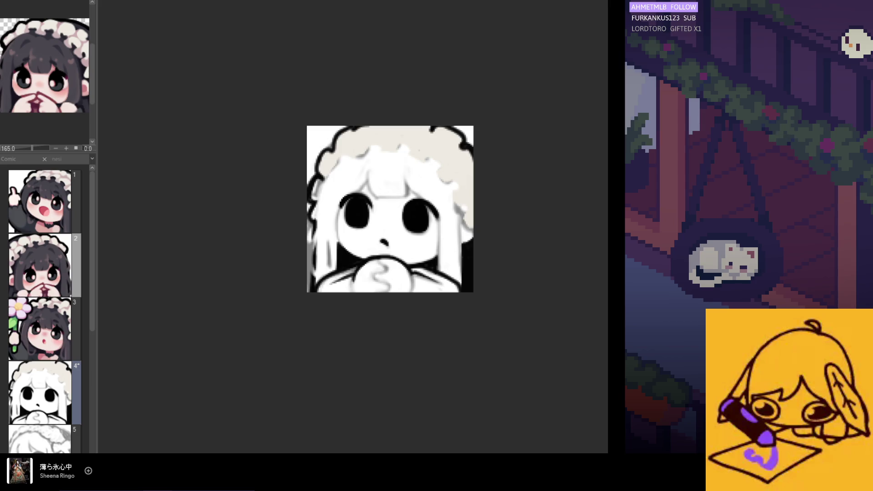
key(ctrl+z)
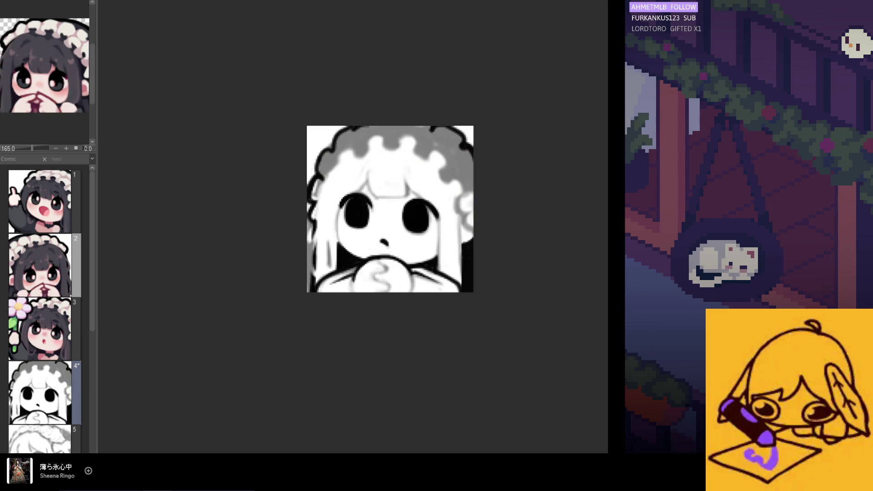
scroll(444, 220, up, 1)
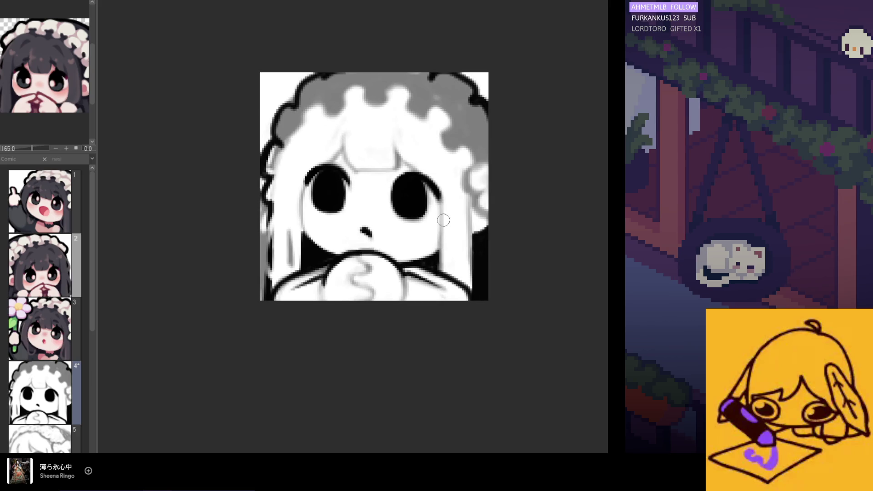
scroll(444, 220, up, 1)
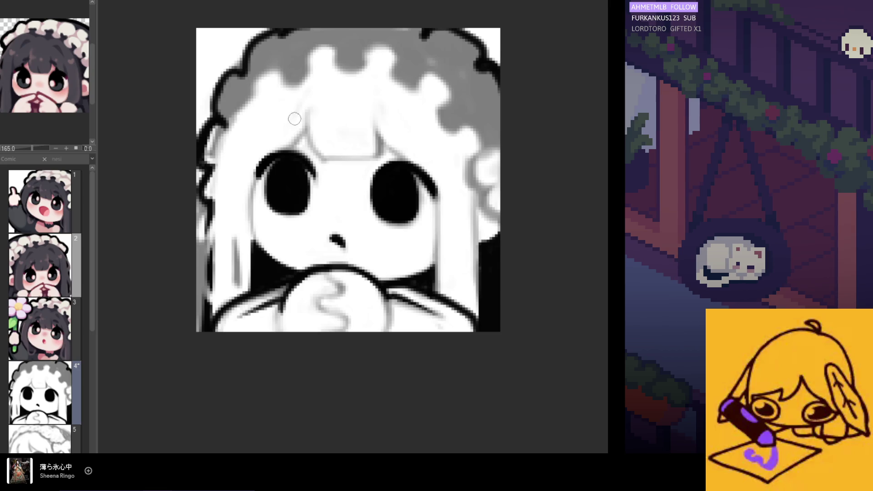
mouse_move(218, 101)
mouse_down()
mouse_move(230, 82)
mouse_move(231, 110)
mouse_move(275, 73)
mouse_move(250, 89)
mouse_move(371, 56)
mouse_move(392, 68)
mouse_move(382, 54)
mouse_move(413, 82)
mouse_move(432, 76)
mouse_move(451, 120)
mouse_move(438, 108)
mouse_move(477, 145)
mouse_up()
- Paint cream along the frill edges, fill the grey frill with cream, and cover stray grey lines
mouse_move(451, 100)
mouse_down()
mouse_move(467, 154)
mouse_move(475, 153)
mouse_move(470, 138)
mouse_up()
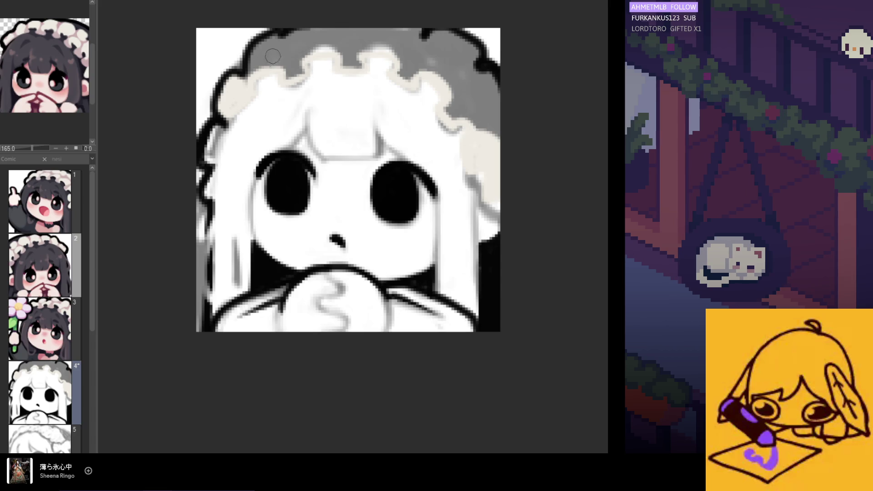
mouse_move(246, 80)
mouse_down()
mouse_move(300, 35)
mouse_move(273, 57)
mouse_move(296, 75)
mouse_up()
mouse_move(429, 43)
mouse_down()
mouse_move(448, 32)
mouse_move(476, 57)
mouse_move(497, 130)
mouse_up()
click(439, 42)
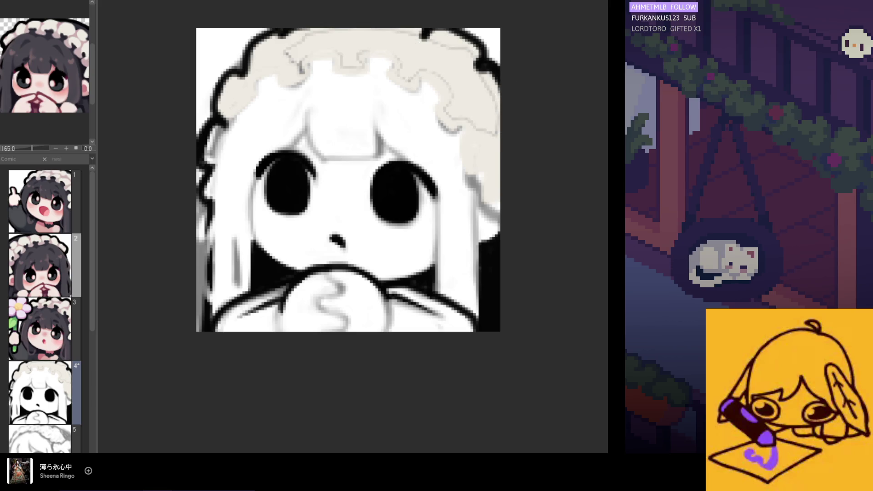
mouse_move(303, 54)
mouse_down()
mouse_move(302, 69)
mouse_move(334, 32)
mouse_move(345, 64)
mouse_up()
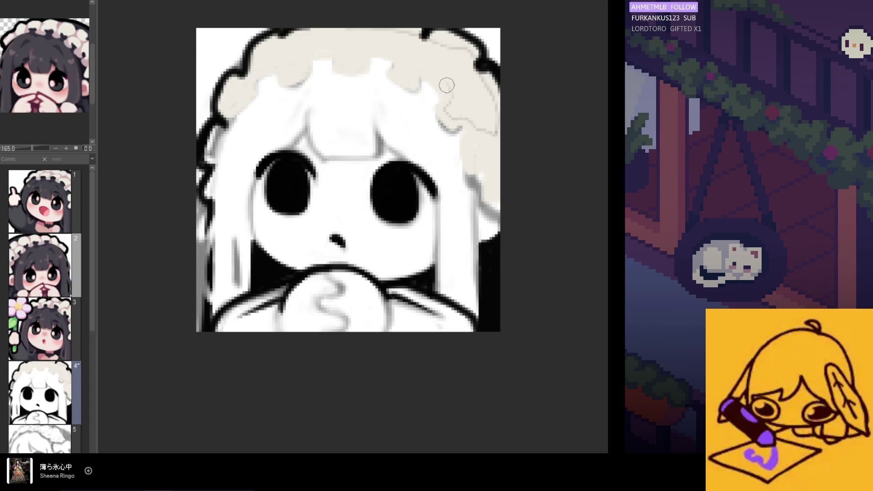
drag(482, 69, 436, 41)
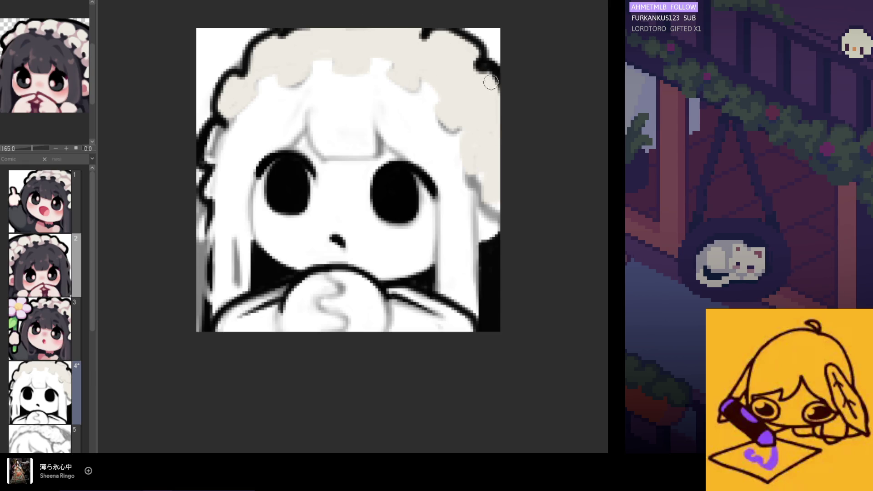
scroll(347, 74, down, 1)
scroll(347, 74, down, 1)
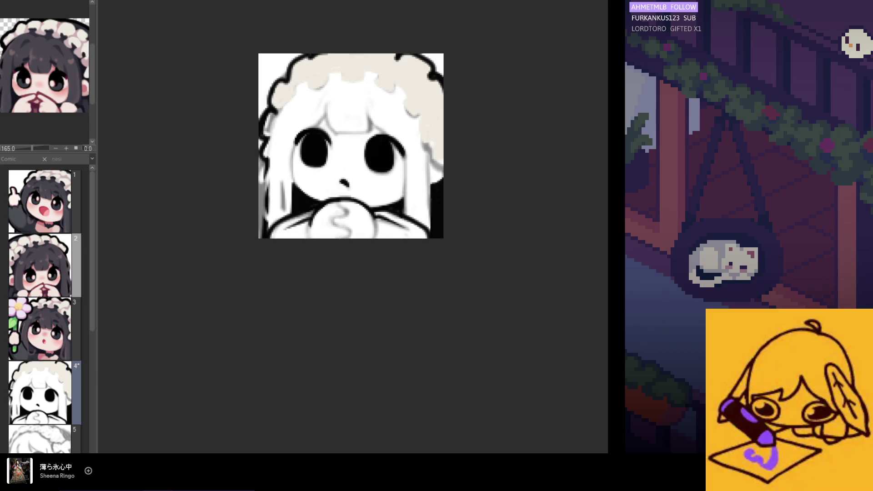
scroll(454, 243, up, 2)
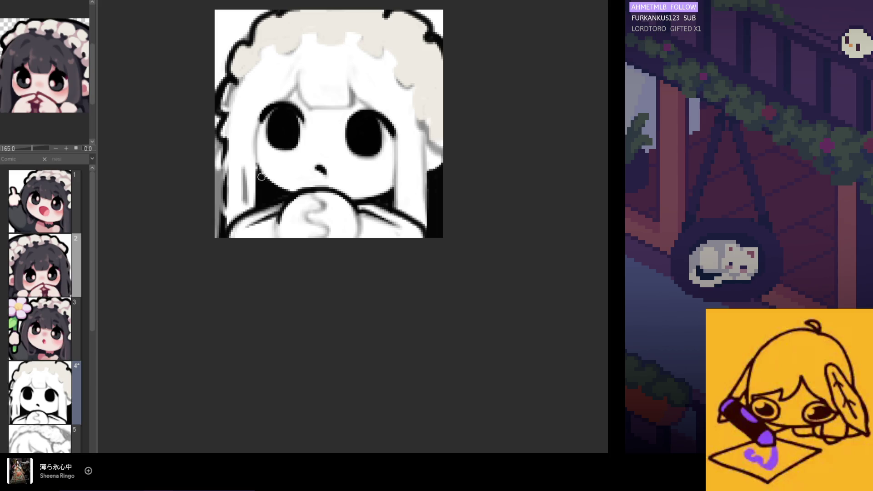
- Paint the left hair strip dark grey from the headdress down past the eye
drag(256, 159, 292, 190)
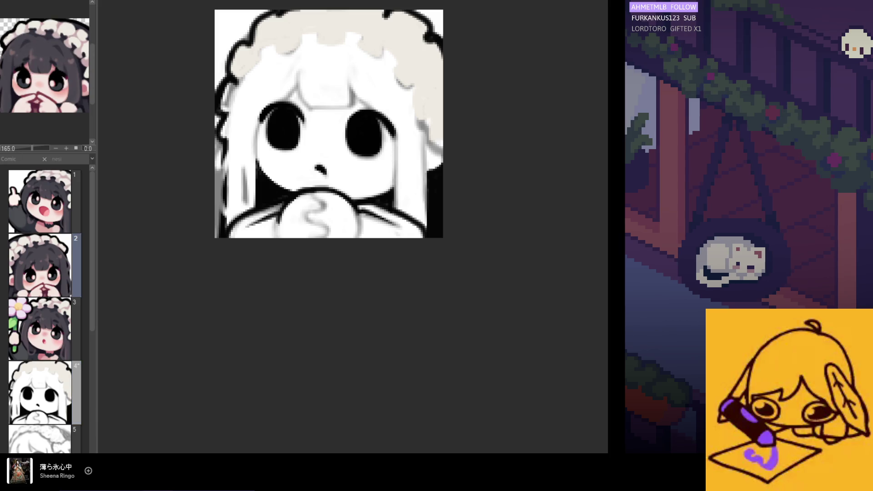
click(40, 392)
drag(243, 75, 229, 168)
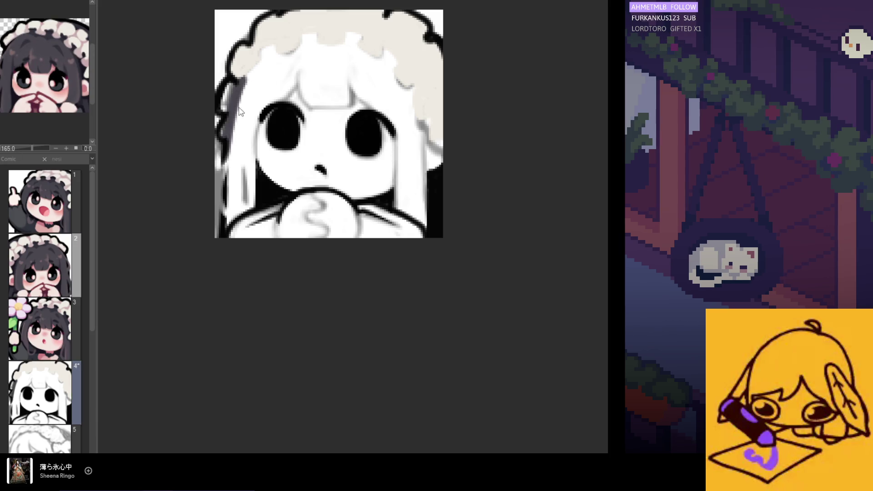
drag(243, 82, 230, 204)
drag(225, 153, 223, 225)
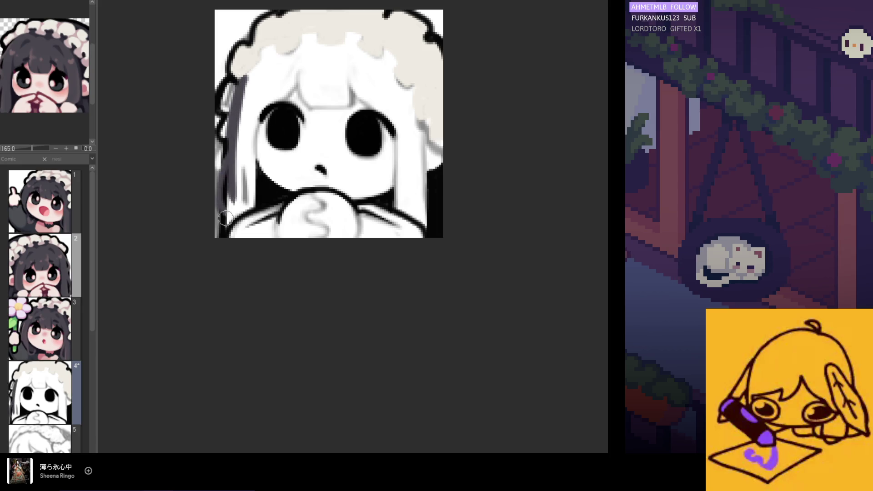
mouse_move(220, 190)
mouse_down()
mouse_move(241, 150)
mouse_move(249, 209)
mouse_move(241, 141)
mouse_up()
mouse_move(246, 106)
mouse_down()
mouse_move(233, 182)
mouse_move(252, 104)
mouse_move(248, 127)
mouse_up()
mouse_move(264, 209)
mouse_down()
mouse_move(237, 227)
mouse_move(240, 244)
mouse_move(260, 230)
mouse_up()
drag(254, 119, 255, 129)
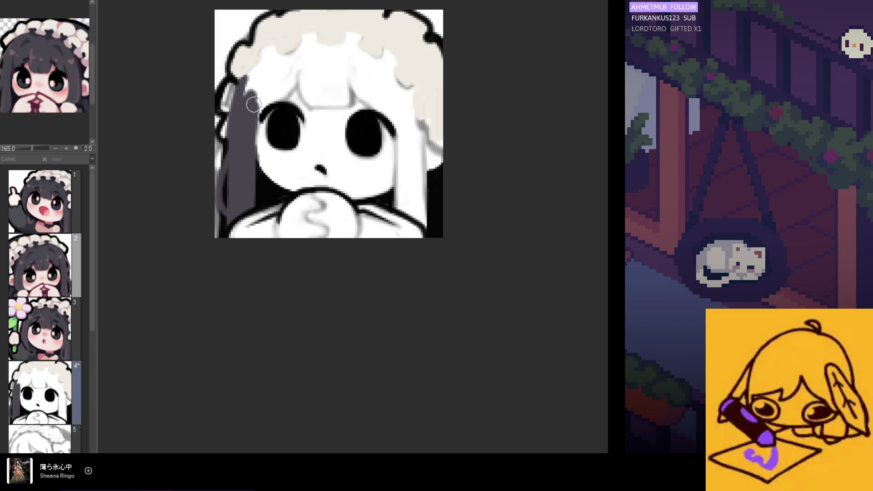
- Paint dark grey bangs, right-side hair strands and the top of the head, filling the bang gap
mouse_move(288, 82)
mouse_down()
mouse_move(249, 117)
mouse_move(269, 101)
mouse_up()
mouse_move(246, 150)
mouse_down()
mouse_move(261, 106)
mouse_move(293, 80)
mouse_move(316, 107)
mouse_up()
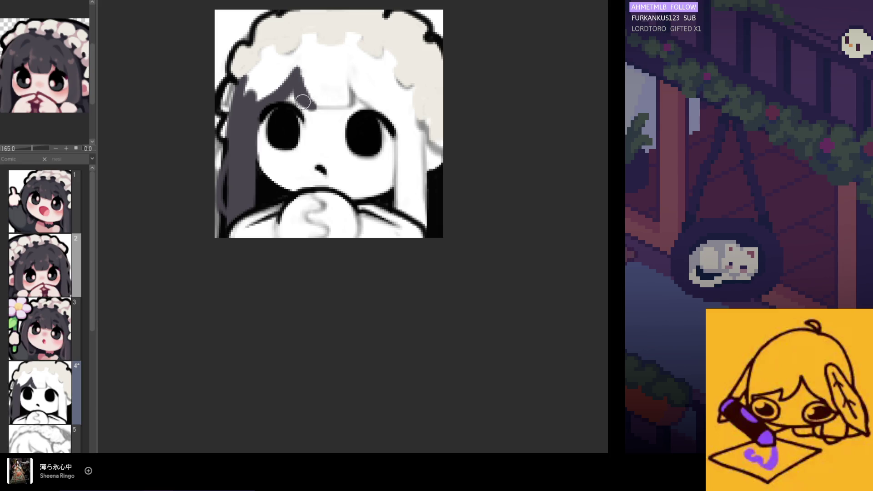
drag(302, 99, 344, 104)
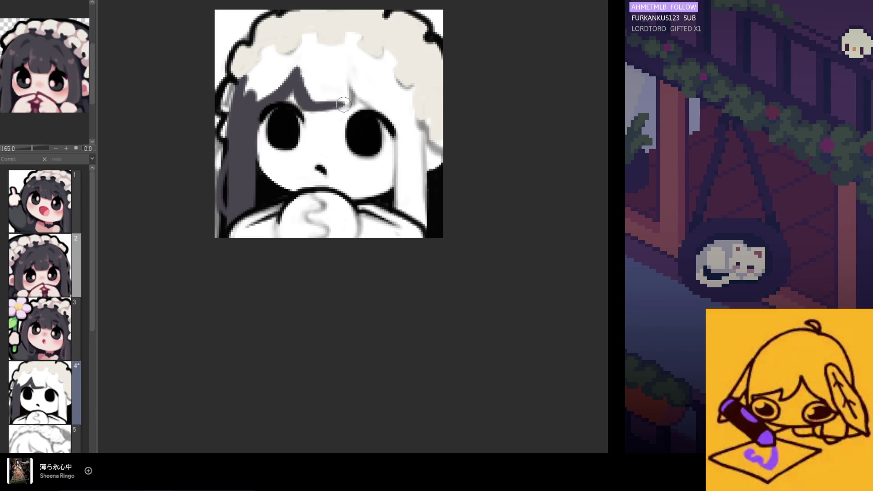
mouse_move(351, 66)
mouse_down()
mouse_move(350, 102)
mouse_move(368, 75)
mouse_move(391, 115)
mouse_move(391, 101)
mouse_move(405, 121)
mouse_move(399, 212)
mouse_up()
mouse_move(397, 119)
mouse_down()
mouse_move(408, 213)
mouse_move(419, 221)
mouse_up()
mouse_move(415, 162)
mouse_down()
mouse_move(419, 212)
mouse_move(409, 117)
mouse_move(425, 203)
mouse_up()
drag(432, 140, 440, 171)
drag(413, 132, 407, 57)
mouse_move(248, 91)
mouse_down()
mouse_move(251, 70)
mouse_move(275, 44)
mouse_up()
mouse_move(302, 41)
mouse_down()
mouse_move(363, 27)
mouse_move(401, 73)
mouse_up()
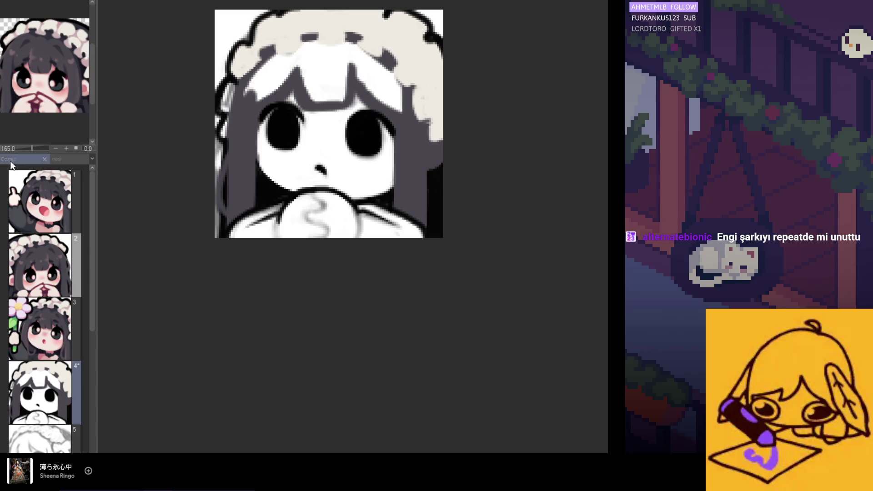
click(280, 91)
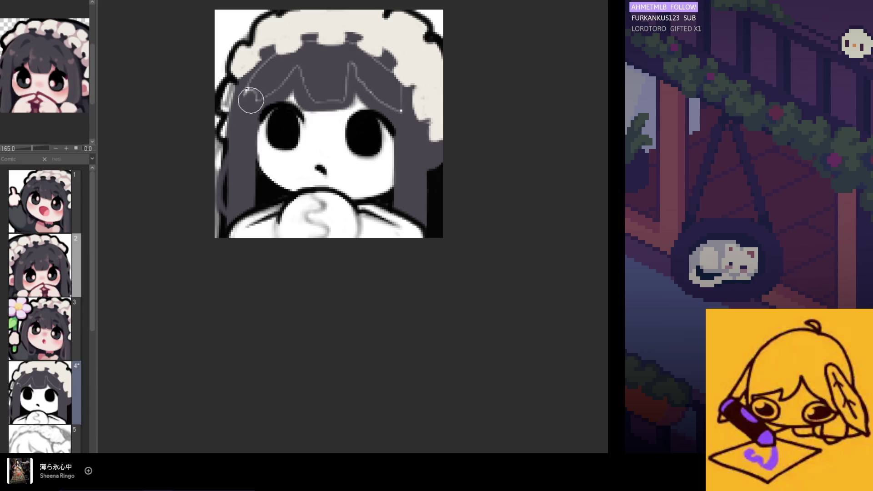
- Paint dark grey over the sketch lines inside the bangs and along the headdress's right edge
mouse_move(257, 99)
mouse_down()
mouse_move(312, 54)
mouse_move(318, 78)
mouse_move(380, 80)
mouse_move(363, 64)
mouse_up()
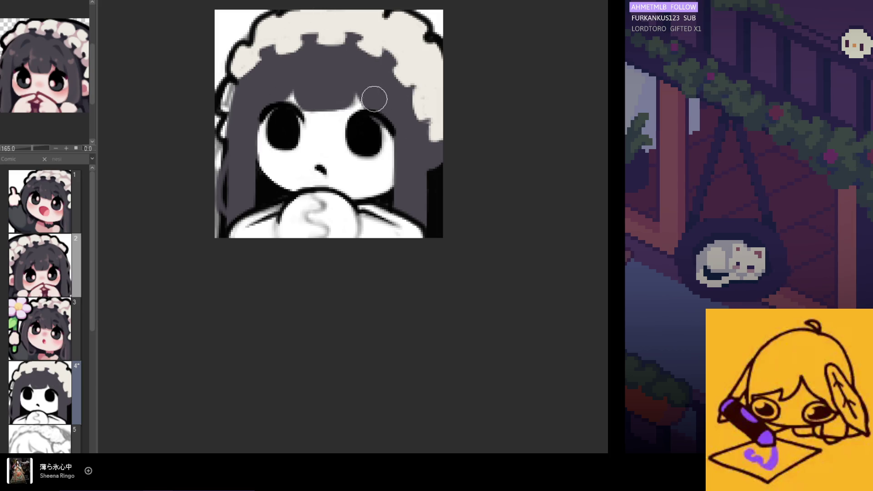
mouse_move(430, 135)
mouse_down()
mouse_move(416, 123)
mouse_move(423, 107)
mouse_up()
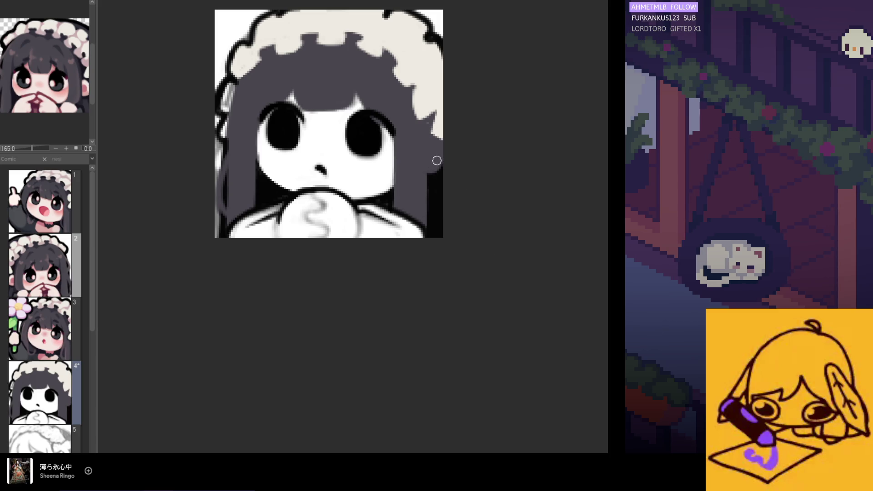
drag(441, 173, 444, 157)
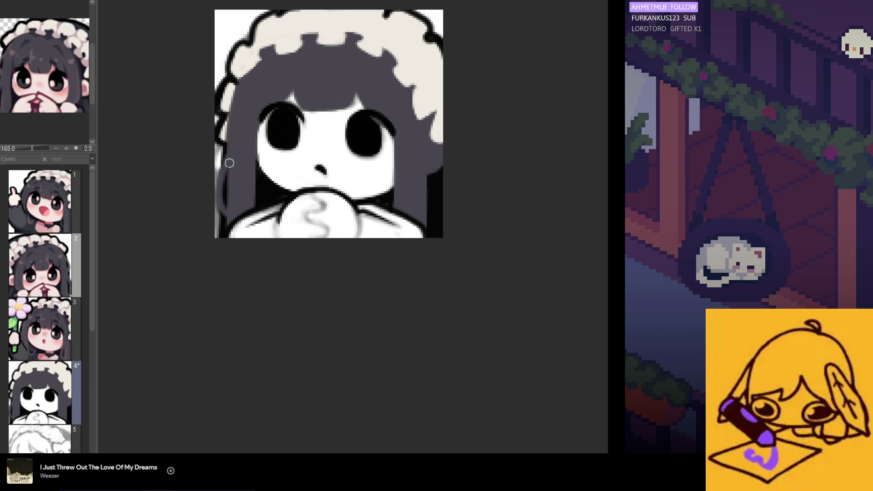
- Mirror the canvas horizontally to check the drawing, then flip it back to normal
scroll(242, 146, down, 2)
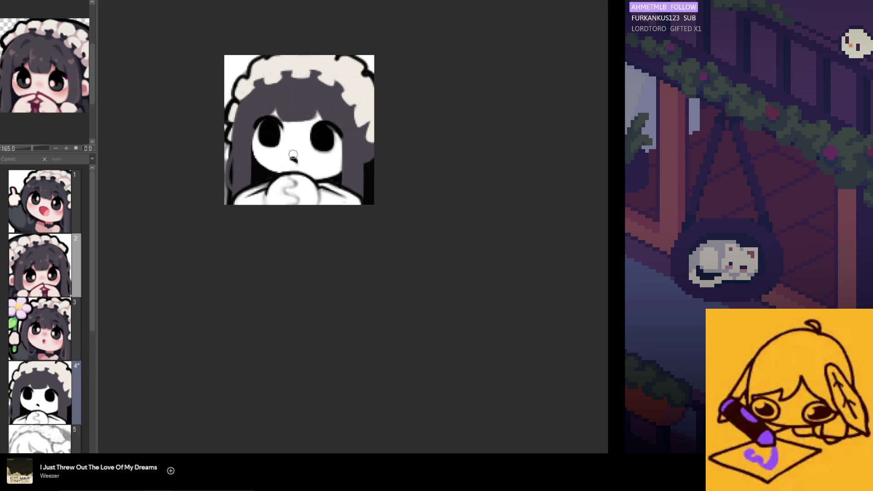
key(m)
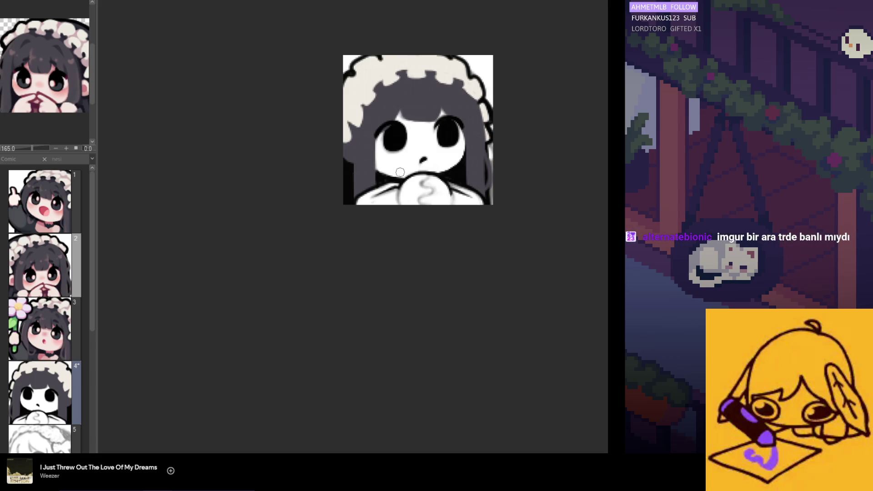
key(h)
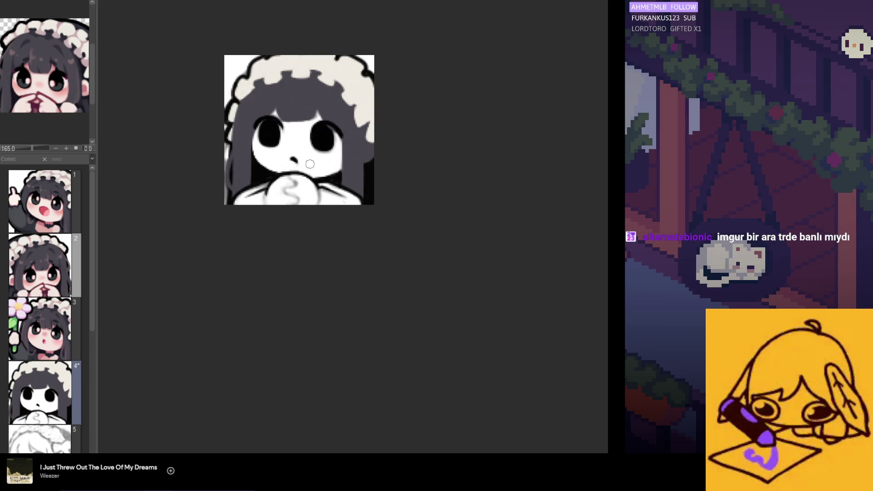
- Zoom back in and stroke pink blush down the right cheek edge
scroll(251, 159, up, 3)
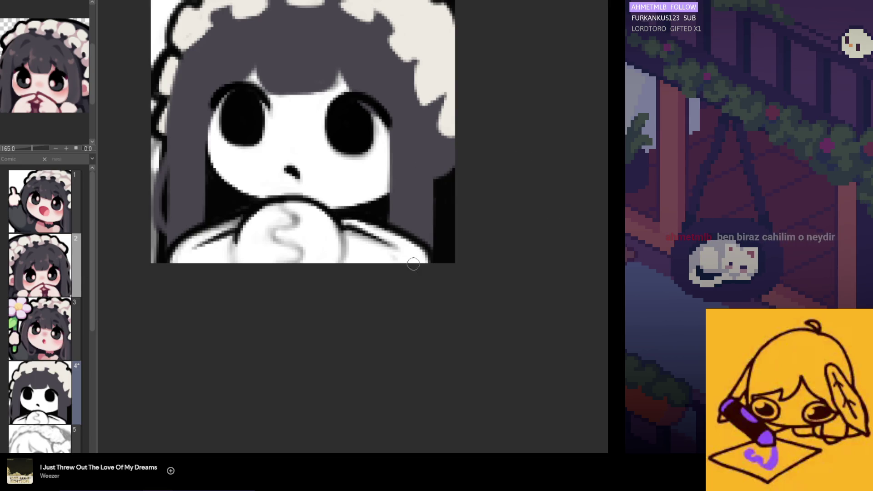
click(39, 266)
mouse_move(440, 129)
mouse_down()
mouse_move(440, 180)
mouse_move(439, 150)
mouse_move(448, 181)
mouse_up()
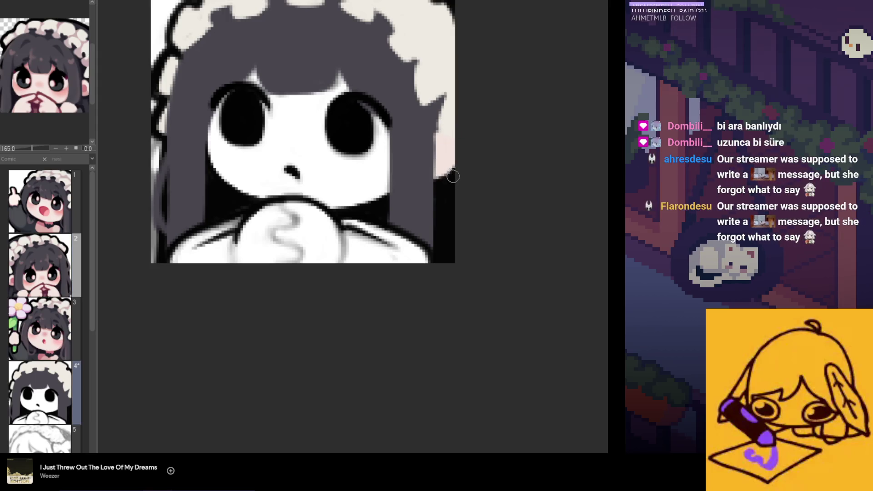
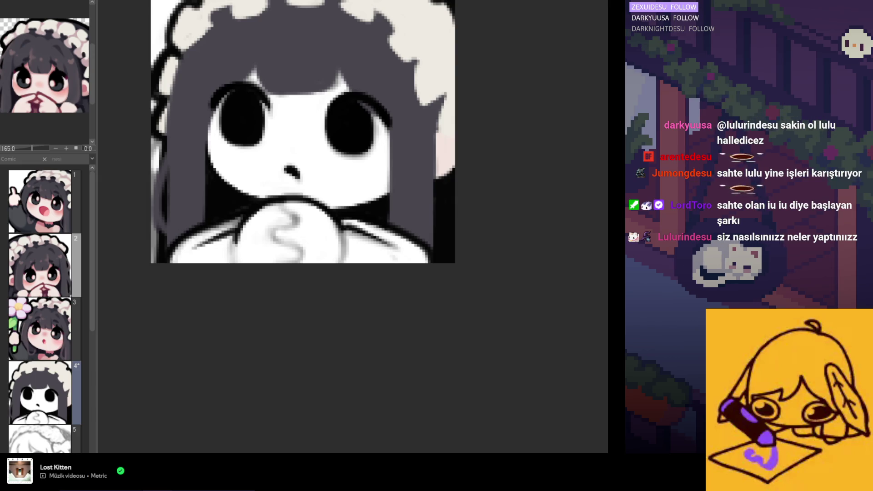
- Show the nesi file's pages in a page list widened across the screen
scroll(311, 273, down, 2)
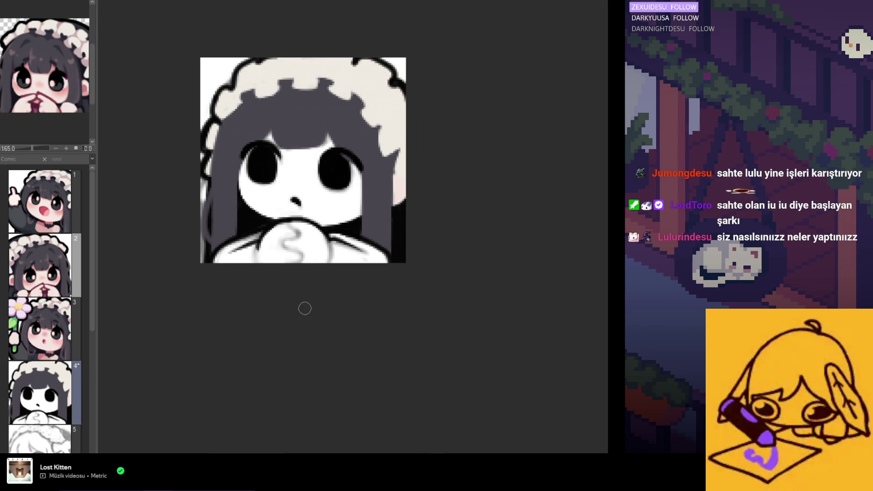
click(60, 161)
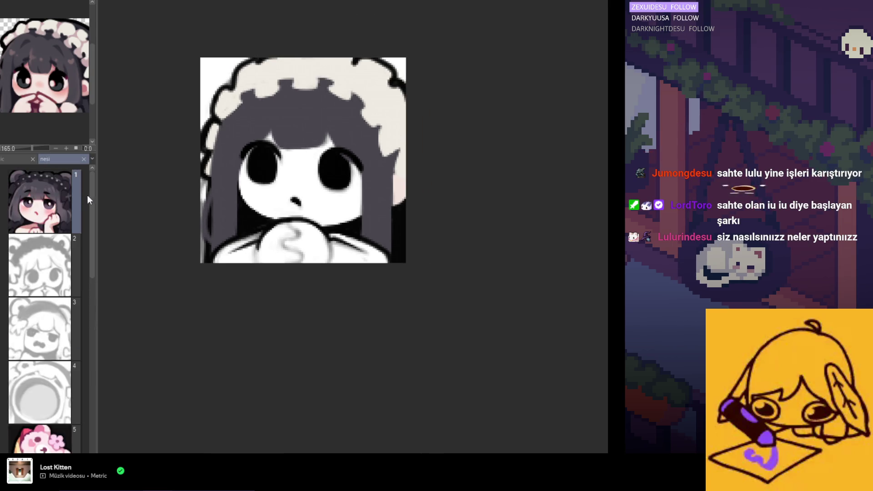
mouse_move(94, 175)
mouse_down()
mouse_move(238, 211)
mouse_move(468, 236)
mouse_up()
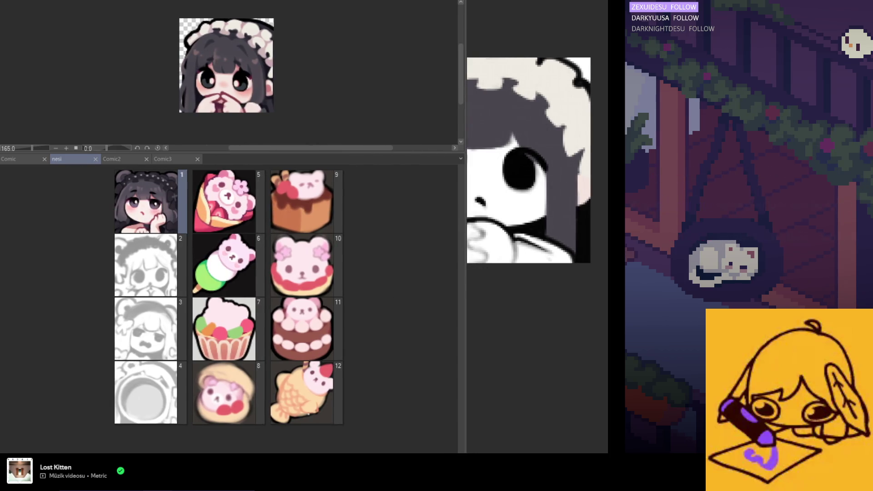
scroll(227, 302, up, 4)
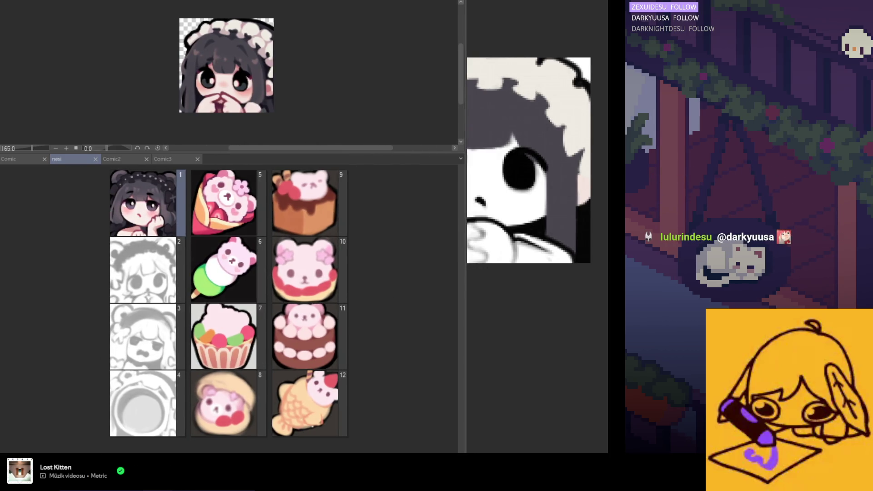
scroll(13, 391, down, 2)
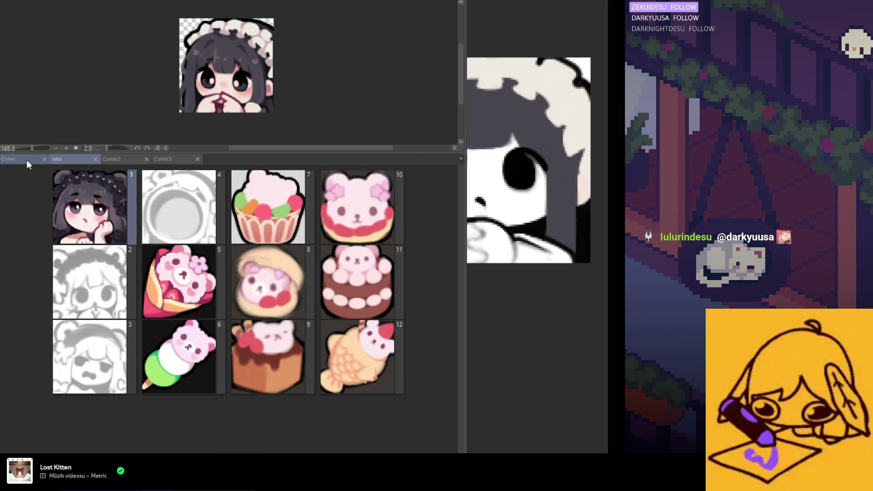
- Browse the Comic file's pages, then bring up Comic2's pages 1–20
click(26, 161)
scroll(228, 296, up, 2)
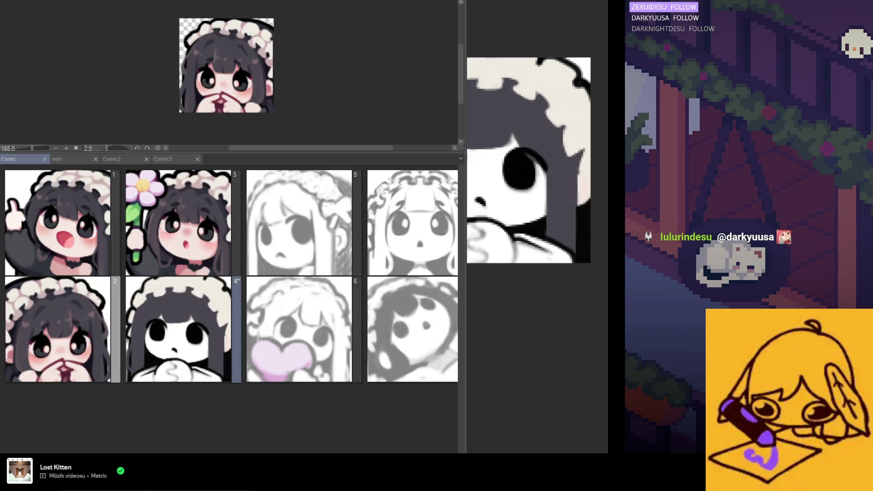
scroll(244, 384, right, 2)
click(124, 156)
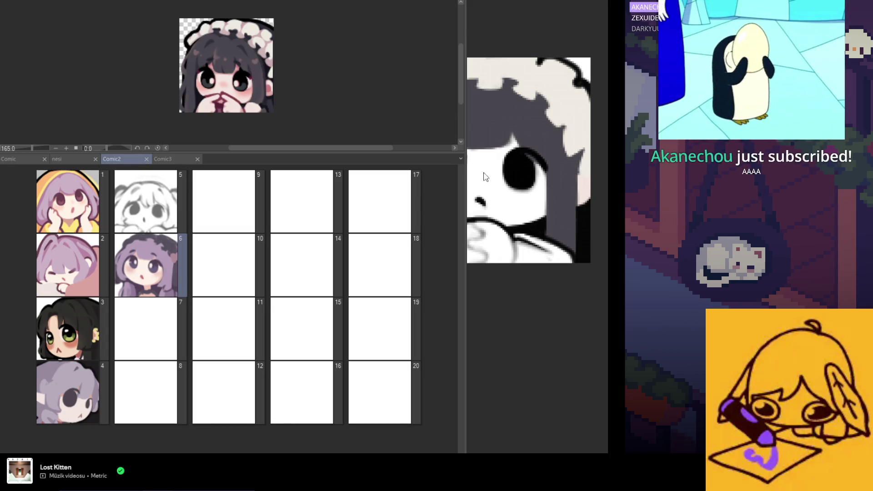
- Narrow the page list and open Comic2 page 6, the purple-haired chibi emote
drag(462, 168, 91, 174)
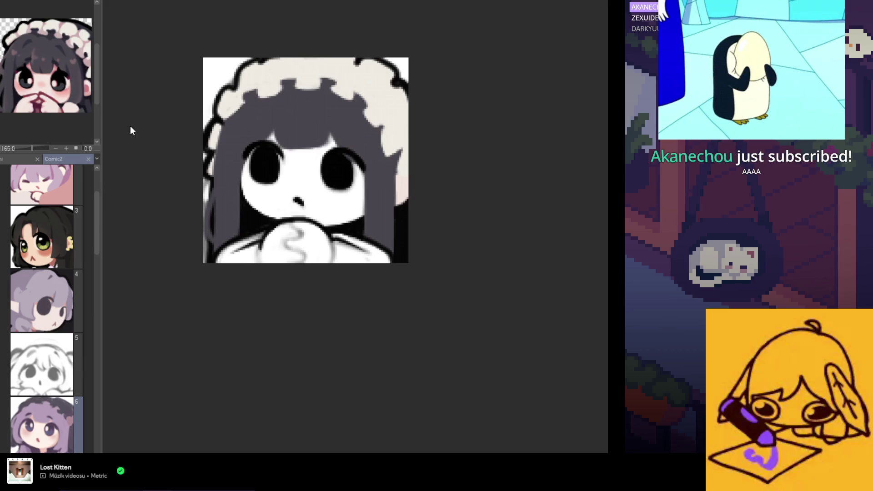
scroll(214, 69, up, 3)
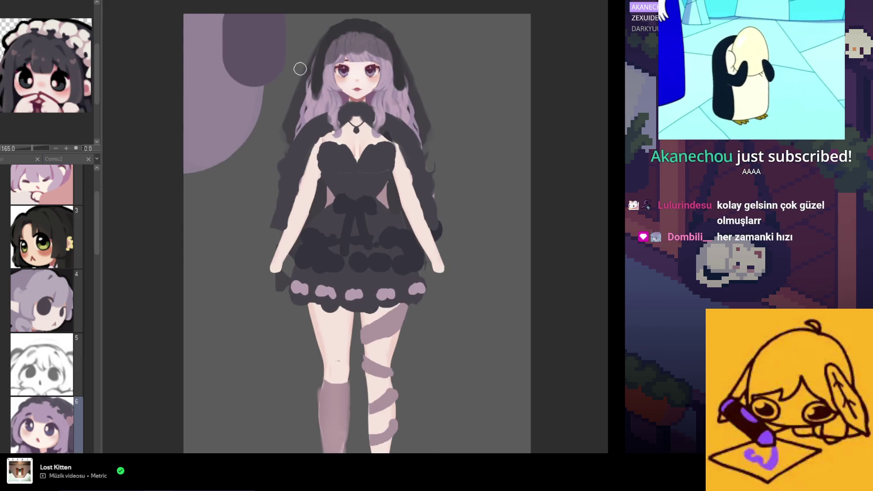
scroll(217, 102, down, 1)
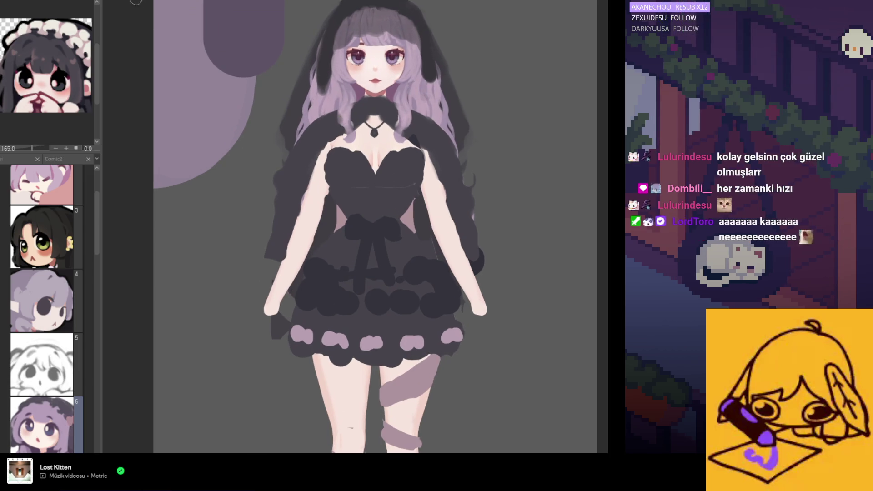
double_click(61, 279)
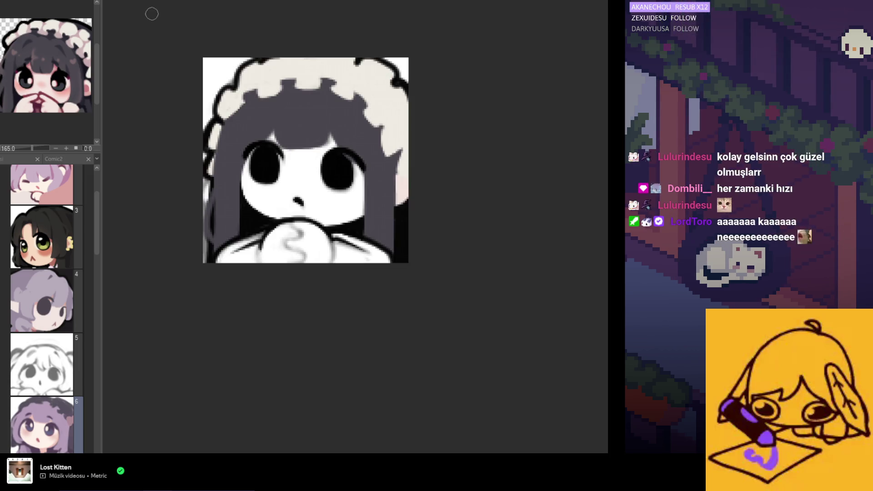
double_click(45, 419)
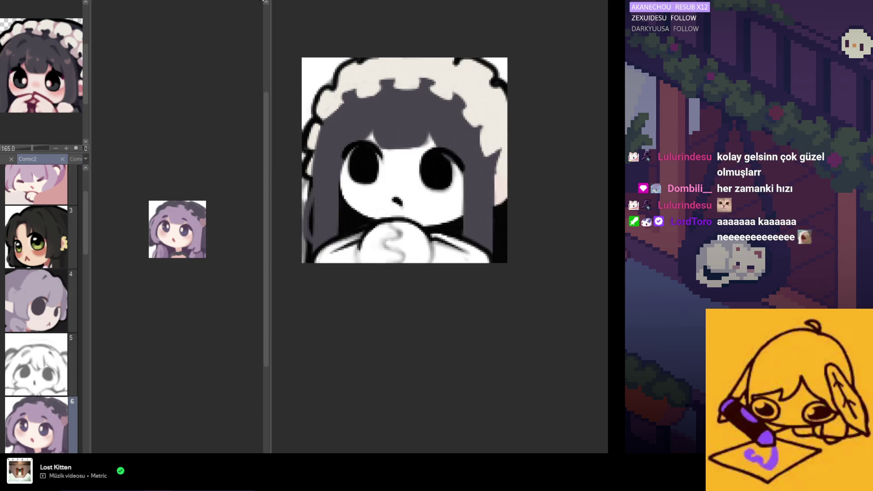